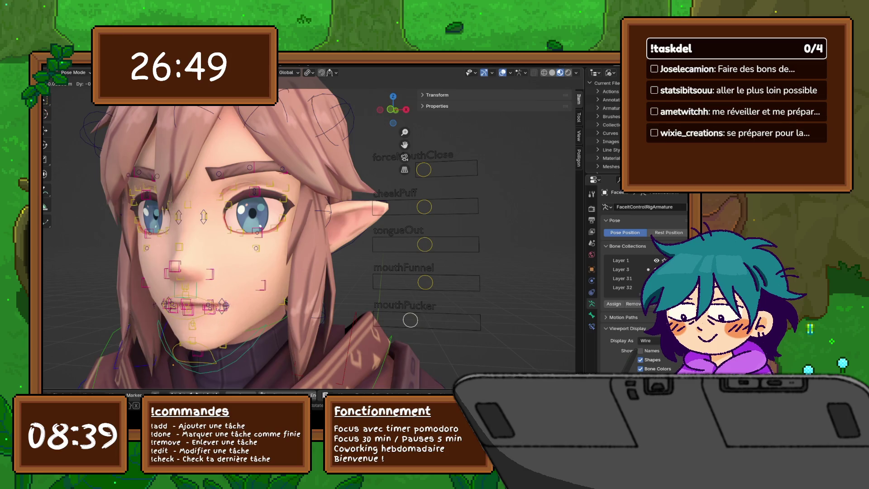
Step: Cancel the mouthPucker grab so it returns to rest, and frame the whole head
{"action": "key", "text": "Escape"}
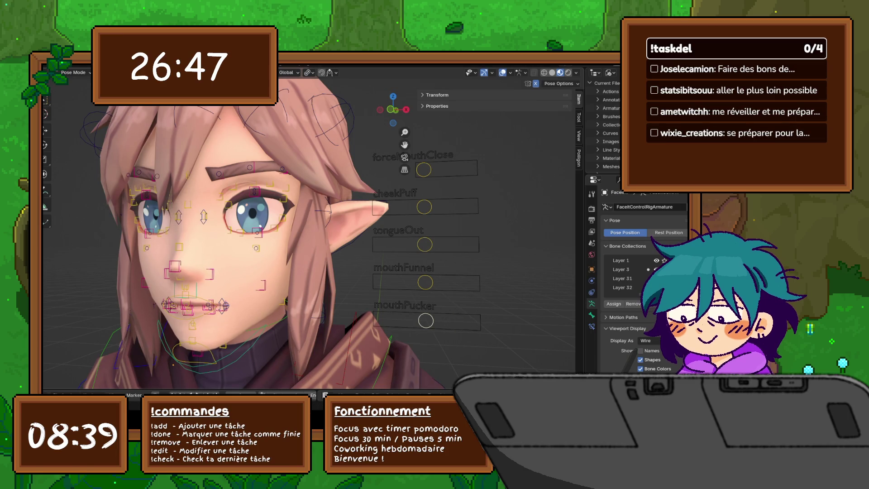
{"action": "middle_click_drag", "start_coordinate": [308, 204], "coordinate": [340, 280]}
{"action": "scroll", "coordinate": [308, 226], "scroll_direction": "down", "scroll_amount": 3}
{"action": "mouse_move", "coordinate": [308, 204]}
{"action": "middle_mouse_down"}
{"action": "mouse_move", "coordinate": [308, 236]}
{"action": "mouse_move", "coordinate": [308, 181]}
{"action": "middle_mouse_up"}
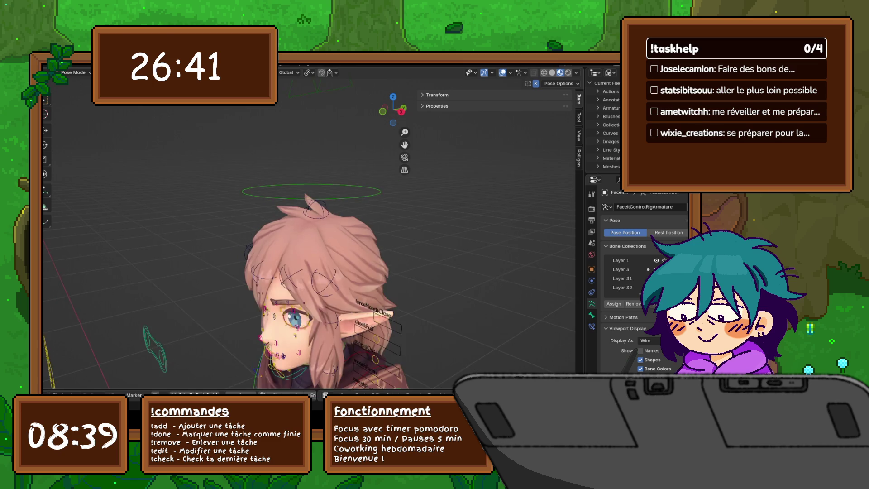
{"action": "scroll", "coordinate": [313, 272], "scroll_direction": "down", "scroll_amount": 5}
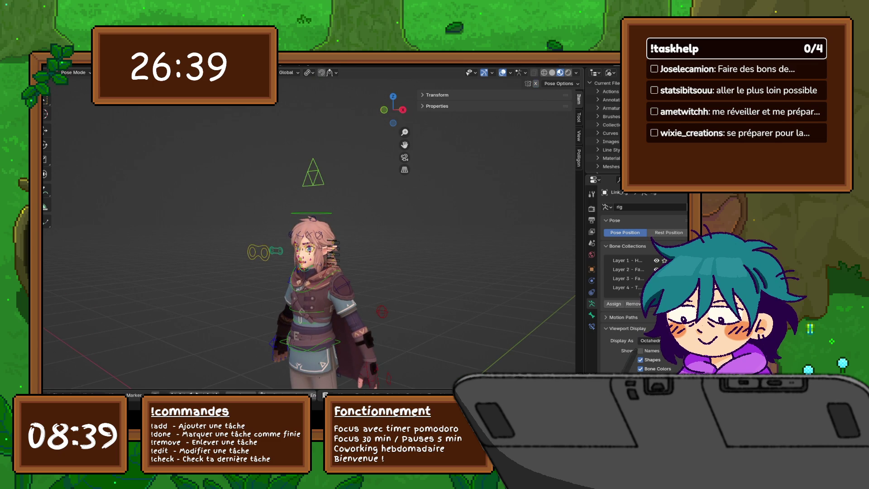
Step: Discard the head-control tilt, then move the eye control and eye-target bones to redirect the gaze
{"action": "mouse_move", "coordinate": [339, 164]}
{"action": "left_mouse_down"}
{"action": "mouse_move", "coordinate": [295, 181]}
{"action": "mouse_move", "coordinate": [313, 173]}
{"action": "left_mouse_up"}
{"action": "key", "text": "alt+a"}
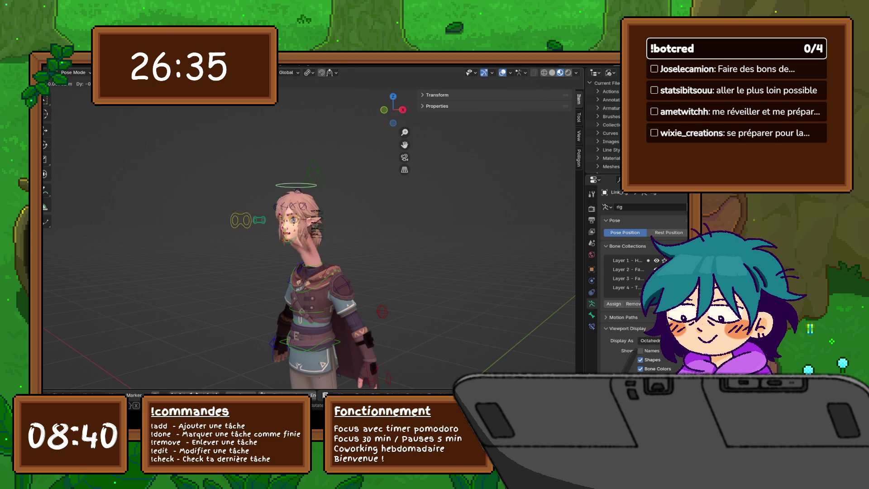
{"action": "scroll", "coordinate": [317, 254], "scroll_direction": "up", "scroll_amount": 3}
{"action": "middle_click_drag", "start_coordinate": [317, 253], "coordinate": [337, 245]}
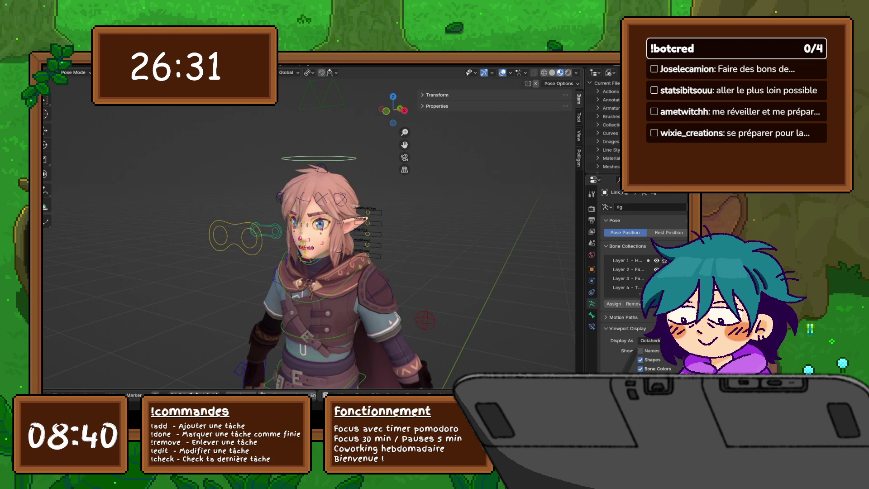
{"action": "mouse_move", "coordinate": [259, 253]}
{"action": "left_mouse_down"}
{"action": "mouse_move", "coordinate": [282, 214]}
{"action": "mouse_move", "coordinate": [268, 231]}
{"action": "left_mouse_up"}
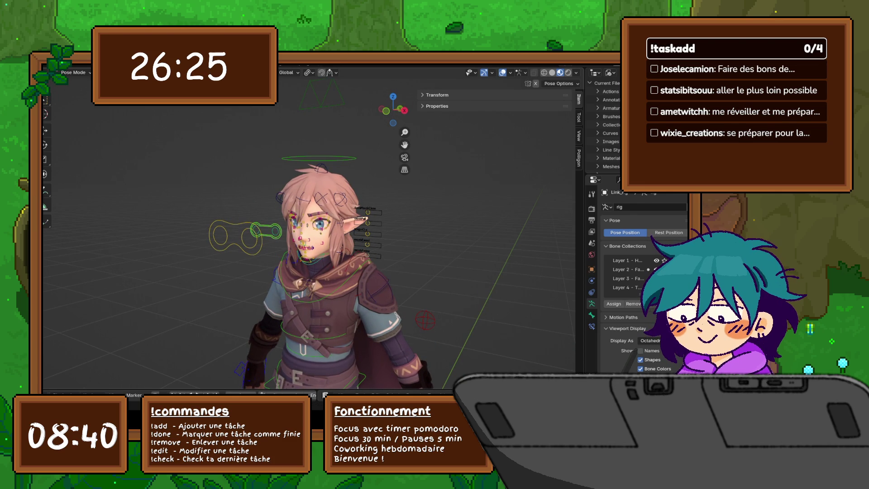
{"action": "mouse_move", "coordinate": [240, 251]}
{"action": "left_mouse_down"}
{"action": "mouse_move", "coordinate": [230, 249]}
{"action": "mouse_move", "coordinate": [248, 262]}
{"action": "mouse_move", "coordinate": [229, 262]}
{"action": "left_mouse_up"}
Step: Move a brow bone on the face rig, then a brow control on the main rig
{"action": "scroll", "coordinate": [312, 227], "scroll_direction": "up", "scroll_amount": 10}
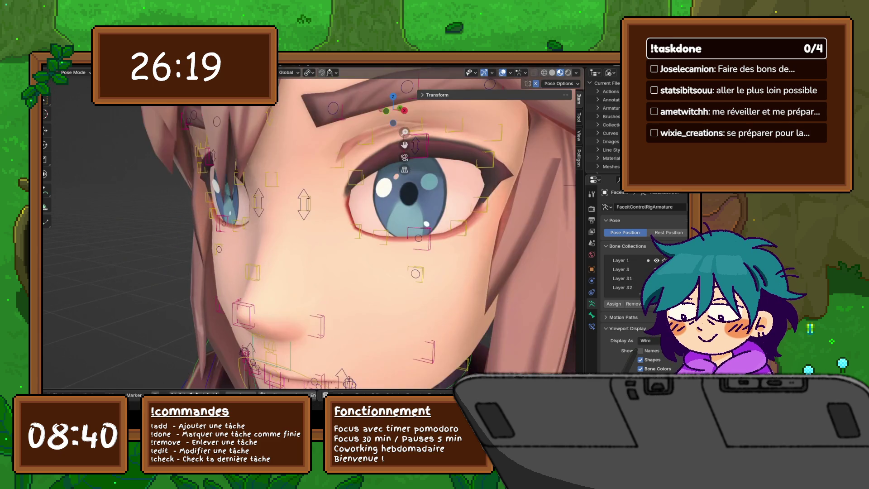
{"action": "scroll", "coordinate": [405, 132], "scroll_direction": "down", "scroll_amount": 5}
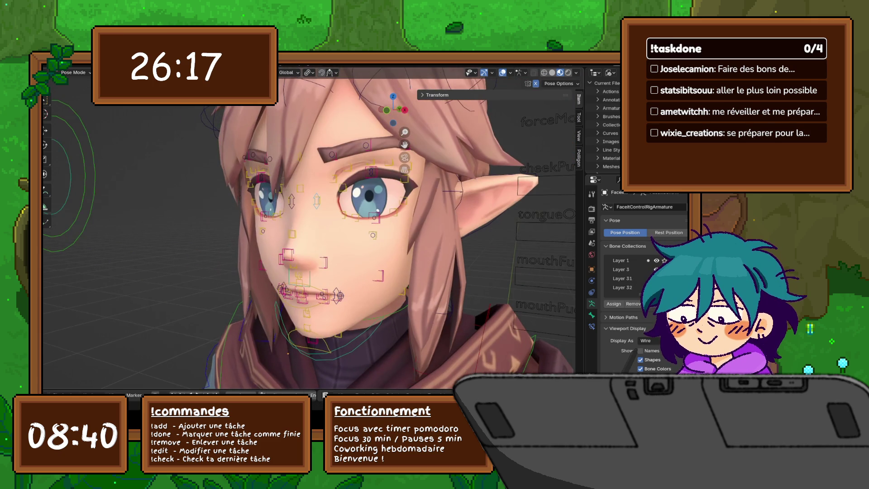
{"action": "key", "text": "g"}
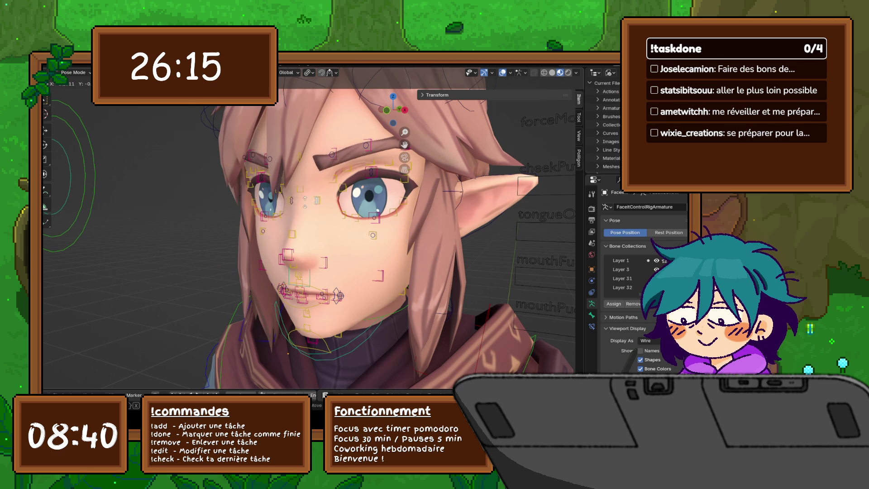
{"action": "key", "text": "Return"}
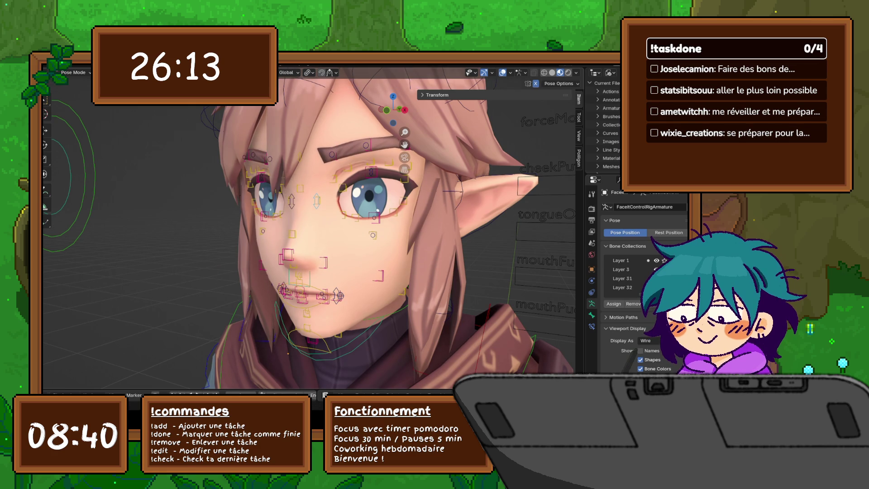
{"action": "key", "text": "g"}
{"action": "key", "text": "Return"}
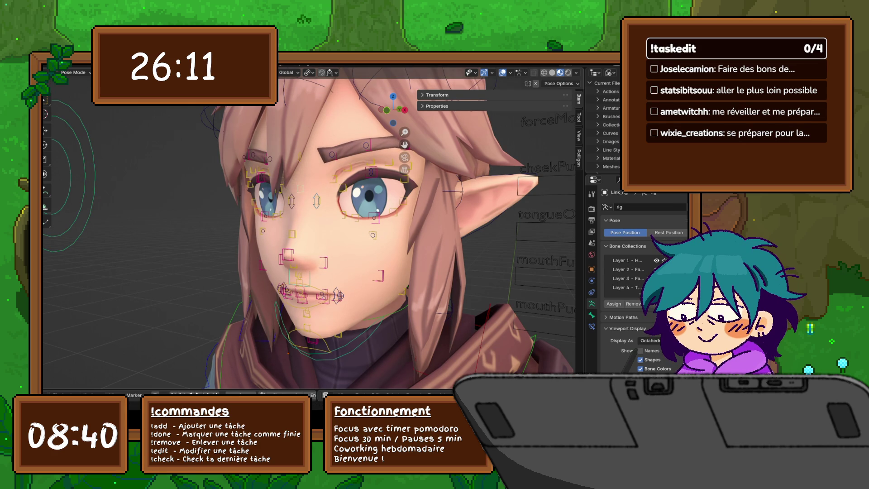
Step: Lower the upper eyelid using the face rig's eye control
{"action": "left_click", "coordinate": [371, 171]}
{"action": "key", "text": "g"}
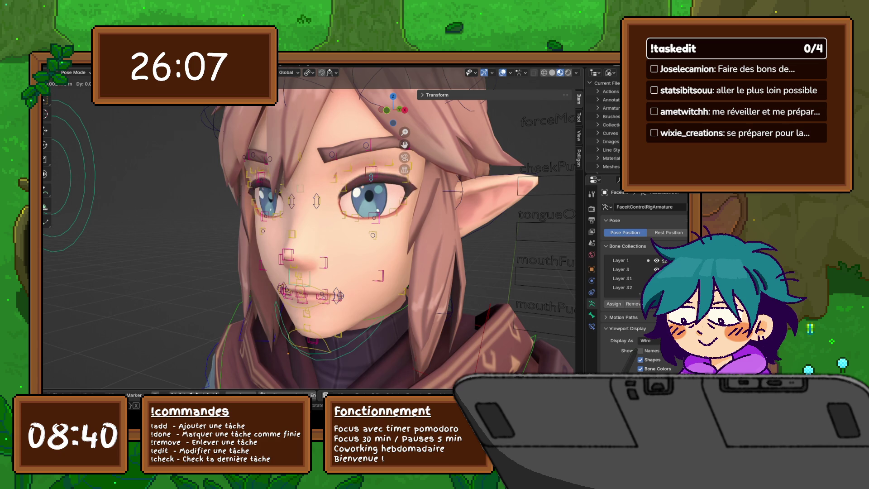
{"action": "key", "text": "Return"}
{"action": "key", "text": "ctrl+z"}
{"action": "key", "text": "ctrl+z"}
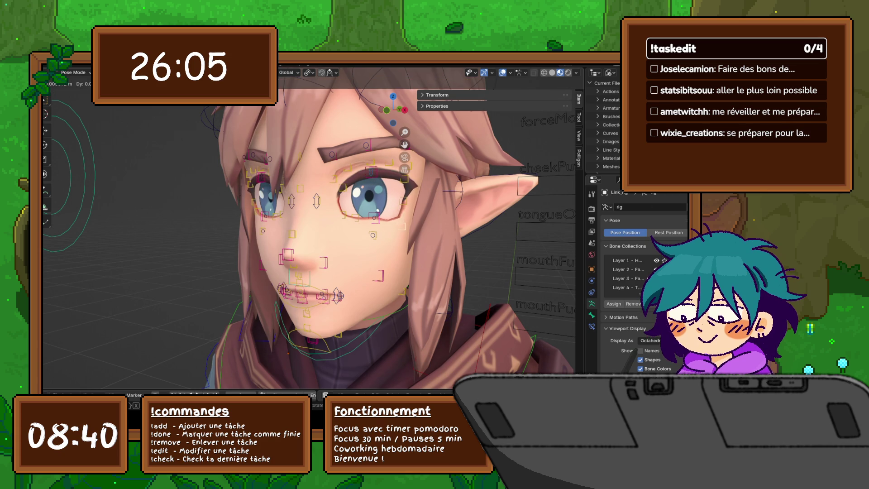
{"action": "key", "text": "Return"}
Step: Set the eyebrow lower and tilted on both the face rig and the main rig
{"action": "key", "text": "ctrl+shift+z"}
{"action": "key", "text": "g"}
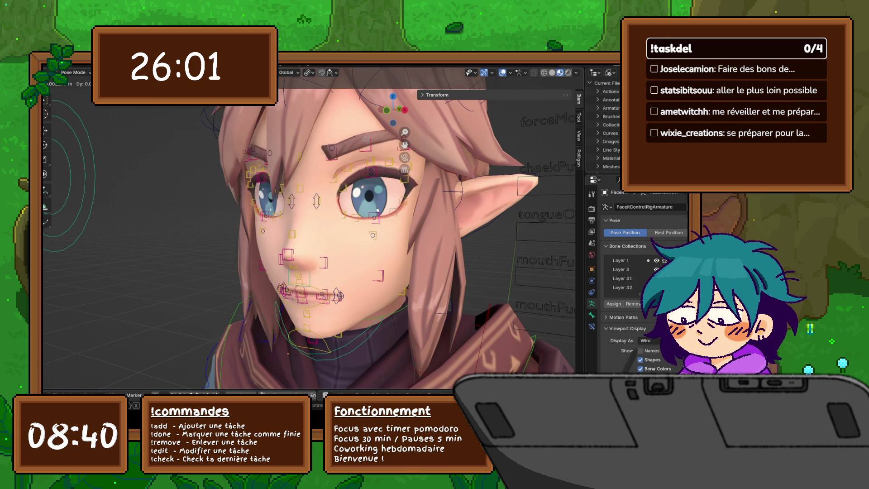
{"action": "key", "text": "Return"}
{"action": "key", "text": "ctrl+z"}
{"action": "key", "text": "g"}
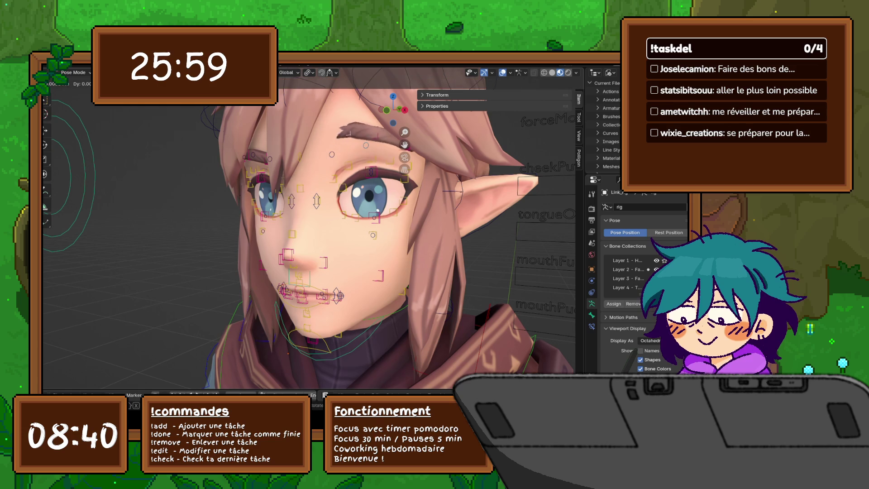
{"action": "key", "text": "Return"}
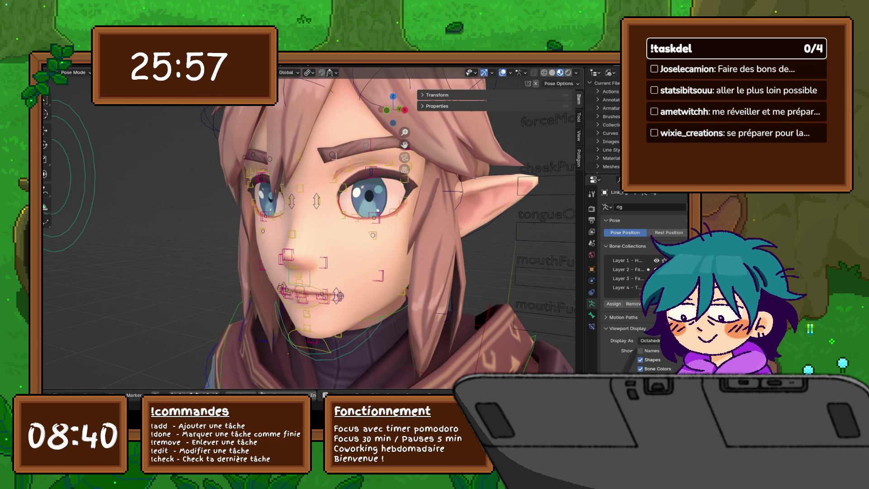
{"action": "scroll", "coordinate": [308, 226], "scroll_direction": "down", "scroll_amount": 5}
{"action": "mouse_move", "coordinate": [389, 226]}
{"action": "middle_mouse_down"}
{"action": "mouse_move", "coordinate": [308, 227]}
{"action": "mouse_move", "coordinate": [362, 227]}
{"action": "mouse_move", "coordinate": [308, 227]}
{"action": "mouse_move", "coordinate": [344, 226]}
{"action": "middle_mouse_up"}
Step: Test the jaw control and cancel its rotation, leaving the jaw at rest
{"action": "scroll", "coordinate": [308, 226], "scroll_direction": "up", "scroll_amount": 5}
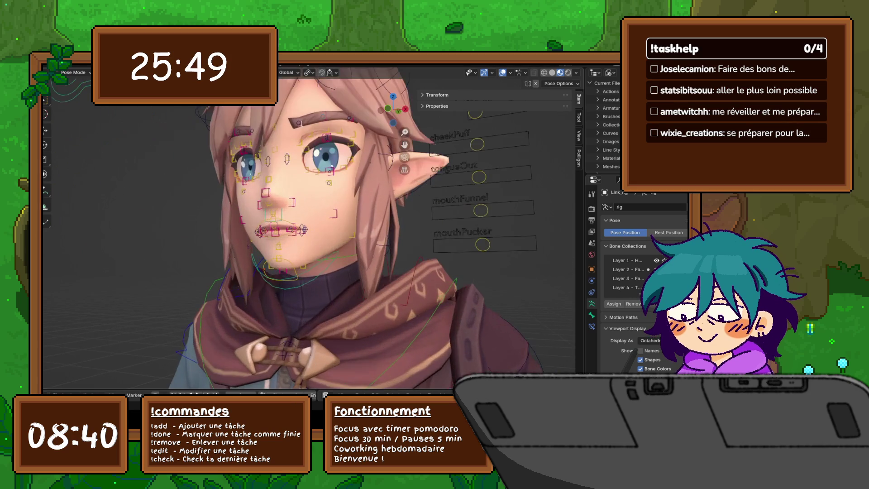
{"action": "left_click", "coordinate": [282, 240]}
{"action": "mouse_move", "coordinate": [283, 239]}
{"action": "left_mouse_down"}
{"action": "mouse_move", "coordinate": [283, 267]}
{"action": "mouse_move", "coordinate": [283, 247]}
{"action": "left_mouse_up"}
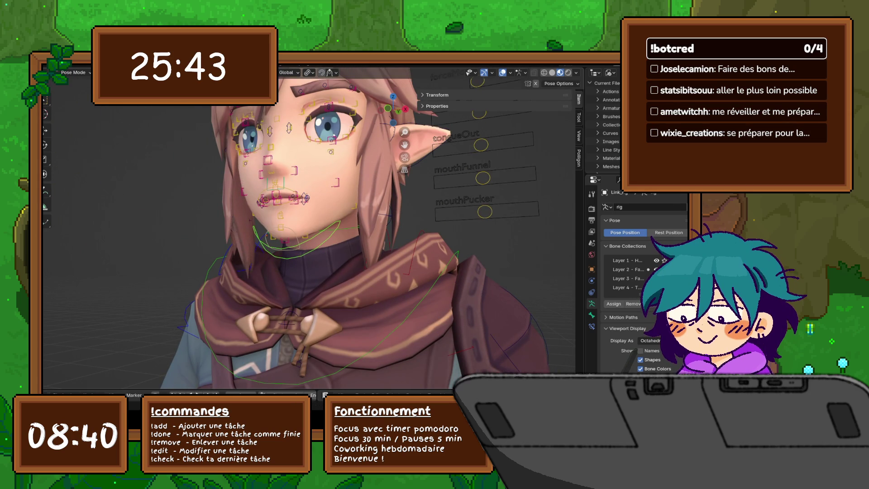
{"action": "key", "text": "r"}
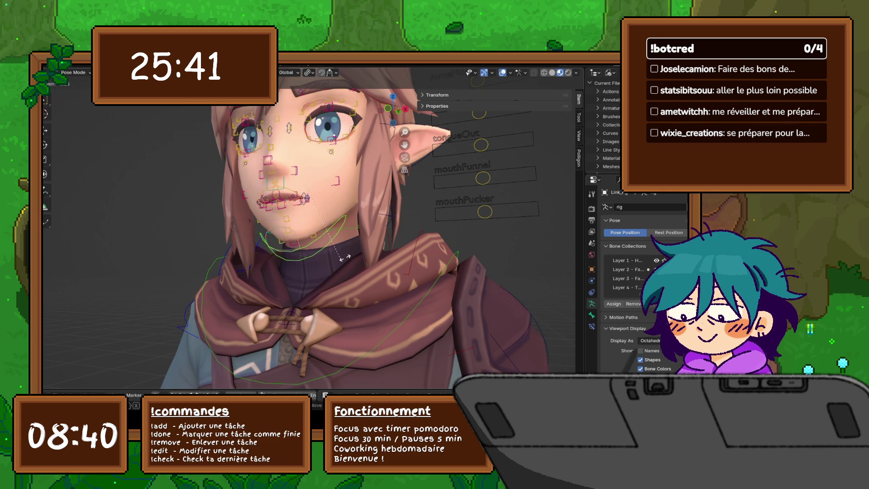
{"action": "right_click", "coordinate": [345, 257]}
{"action": "mouse_move", "coordinate": [345, 257]}
{"action": "middle_mouse_down"}
{"action": "mouse_move", "coordinate": [394, 258]}
{"action": "mouse_move", "coordinate": [346, 332]}
{"action": "middle_mouse_up"}
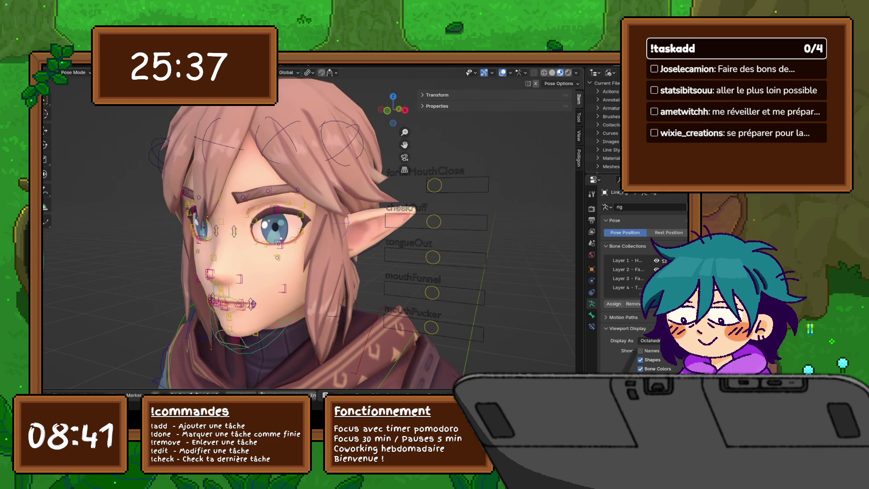
Step: Swing a hair strand further down and rotate the hair-spike bone, then select the chest control
{"action": "key", "text": "r"}
{"action": "key", "text": "Return"}
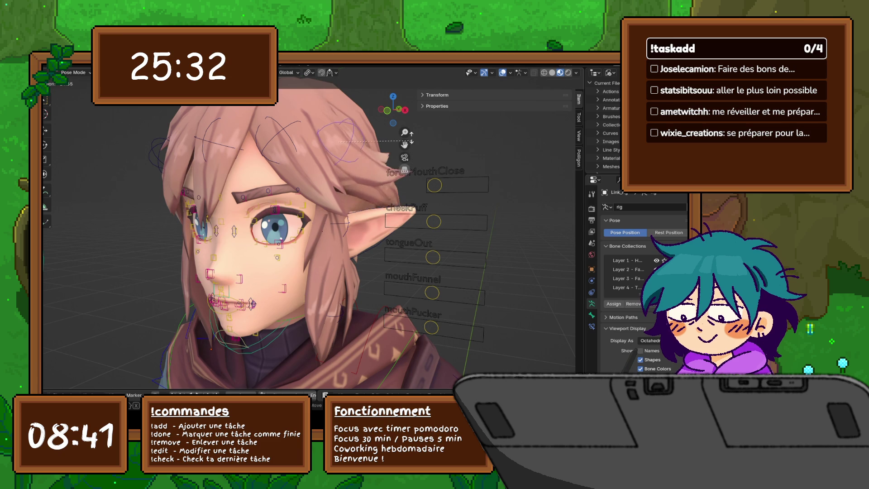
{"action": "mouse_move", "coordinate": [405, 170]}
{"action": "middle_mouse_down"}
{"action": "mouse_move", "coordinate": [312, 172]}
{"action": "mouse_move", "coordinate": [328, 248]}
{"action": "middle_mouse_up"}
{"action": "right_click", "coordinate": [328, 248]}
{"action": "key", "text": "Escape"}
{"action": "key", "text": "r"}
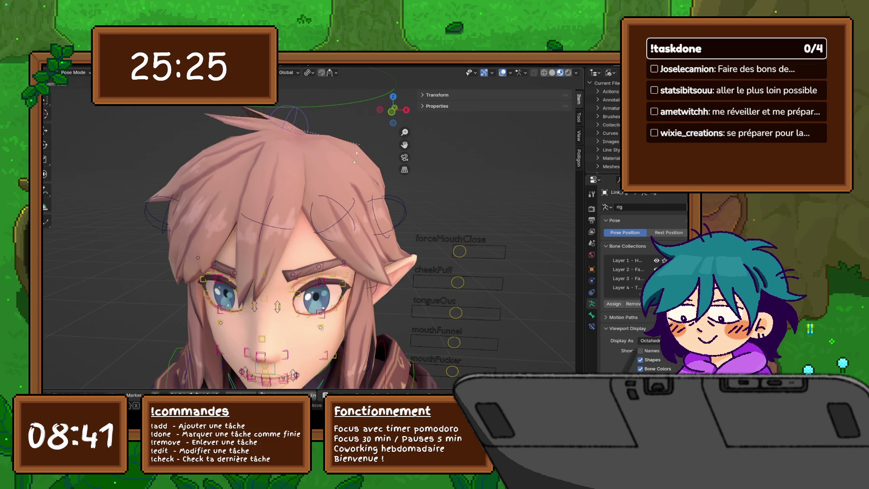
{"action": "left_click", "coordinate": [354, 144]}
{"action": "mouse_move", "coordinate": [353, 144]}
{"action": "middle_mouse_down", "text": "shift"}
{"action": "mouse_move", "coordinate": [353, 67]}
{"action": "mouse_move", "coordinate": [322, 47]}
{"action": "middle_mouse_up", "text": "shift"}
{"action": "left_click", "coordinate": [378, 223]}
Step: Lean the upper body to the left from the chest control
{"action": "key", "text": "r"}
{"action": "scroll", "coordinate": [369, 226], "scroll_direction": "down", "scroll_amount": 6}
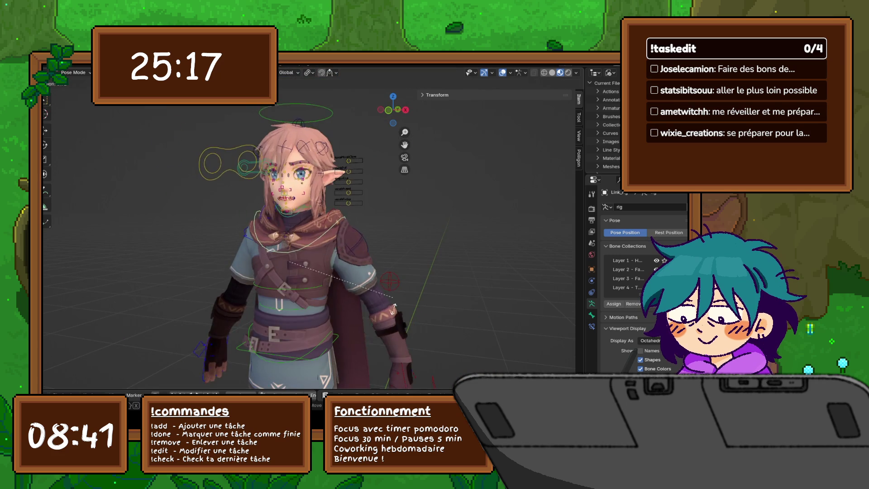
{"action": "key", "text": "Return"}
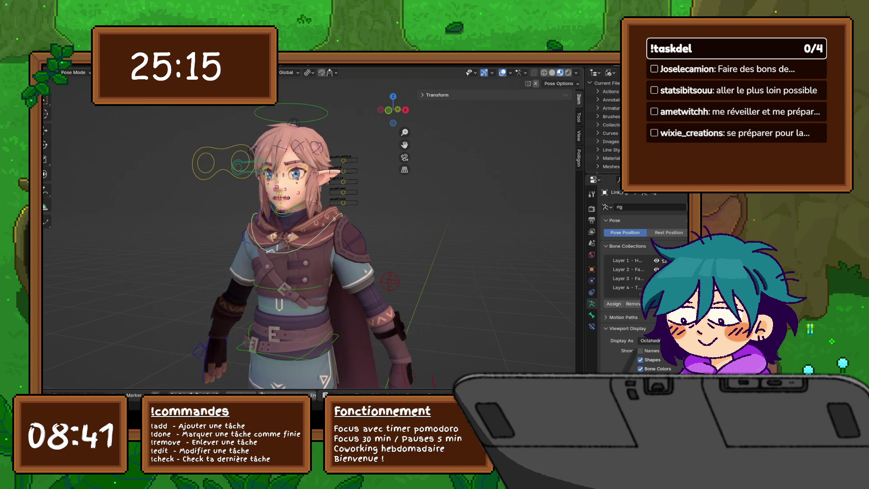
{"action": "mouse_move", "coordinate": [317, 254]}
{"action": "middle_mouse_down", "text": "shift"}
{"action": "mouse_move", "coordinate": [310, 202]}
{"action": "mouse_move", "coordinate": [385, 204]}
{"action": "middle_mouse_up", "text": "shift"}
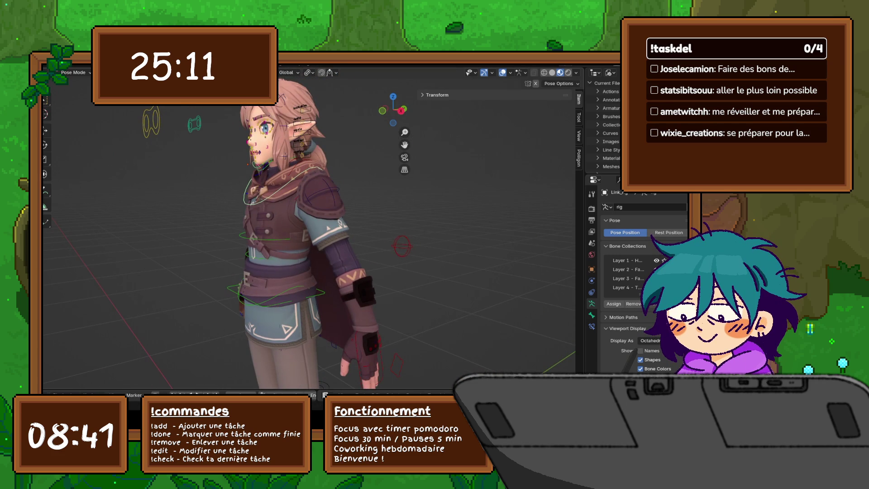
Step: Rotate the shoulder and another bone into new positions
{"action": "key", "text": "r"}
{"action": "key", "text": "Return"}
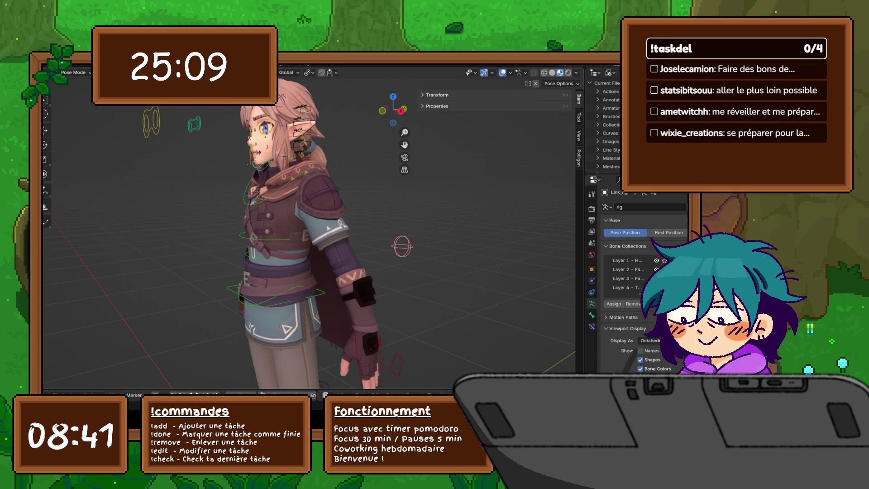
{"action": "middle_click_drag", "start_coordinate": [435, 204], "coordinate": [402, 203]}
{"action": "key", "text": "r"}
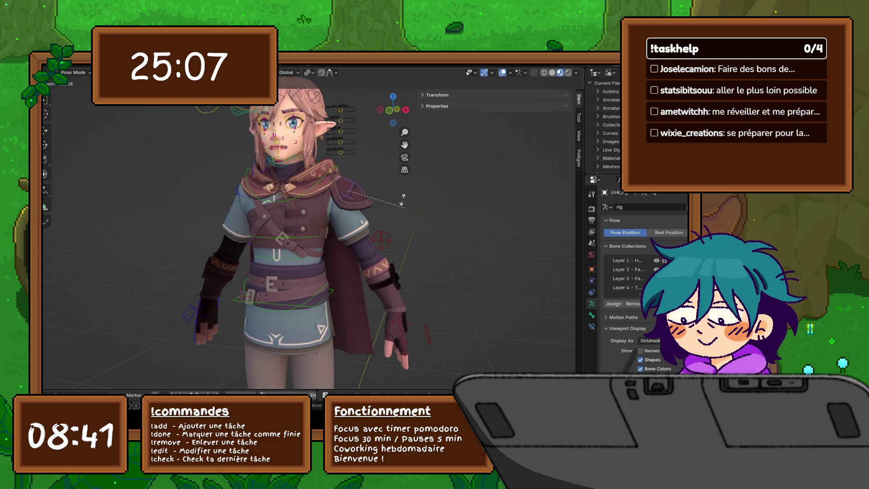
{"action": "key", "text": "Return"}
Step: Cancel the torso rotations so the upper body stands upright, then pan down to the legs
{"action": "middle_click_drag", "start_coordinate": [393, 243], "coordinate": [349, 236]}
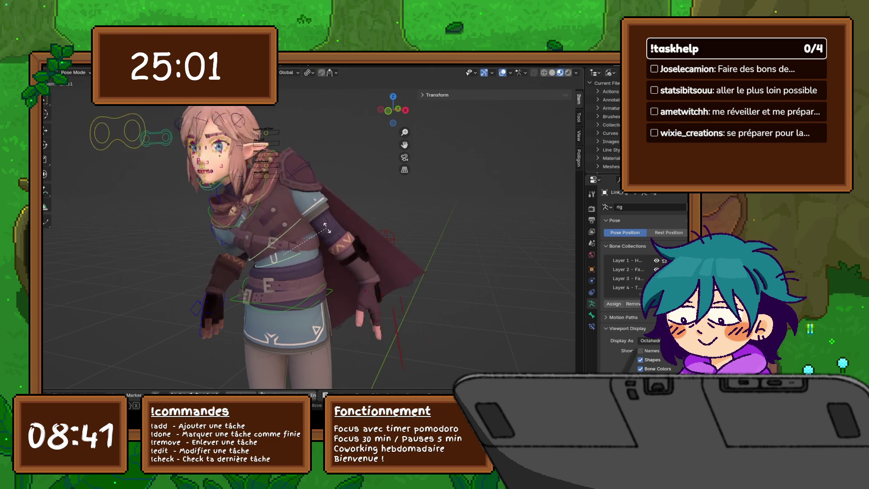
{"action": "key", "text": "Escape"}
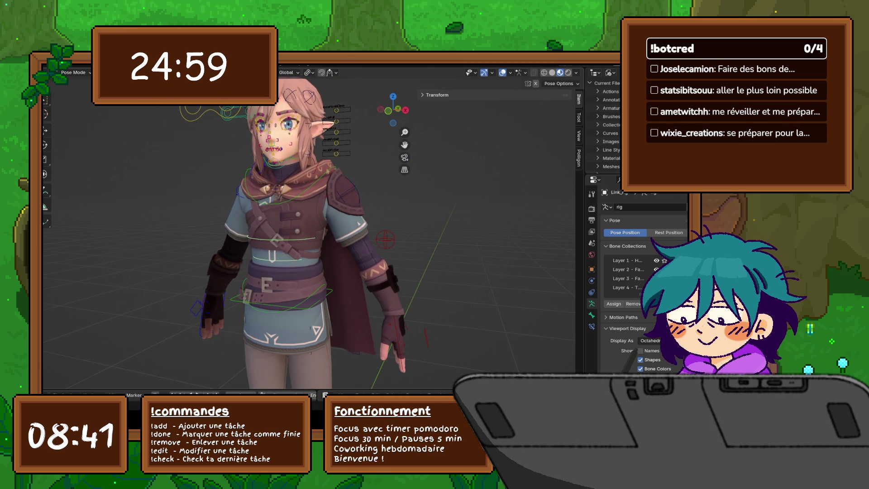
{"action": "middle_click_drag", "start_coordinate": [308, 226], "coordinate": [304, 185], "text": "shift"}
{"action": "key", "text": "r"}
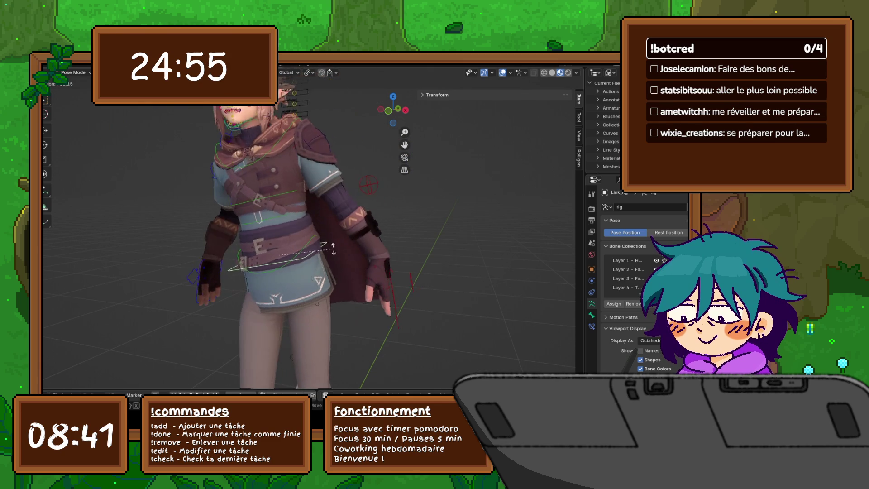
{"action": "key", "text": "Escape"}
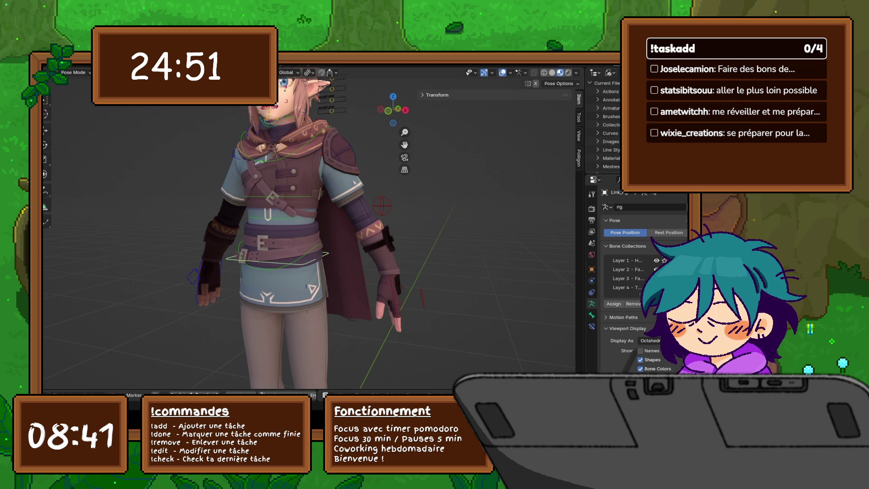
{"action": "middle_click_drag", "start_coordinate": [308, 272], "coordinate": [320, 157], "text": "shift"}
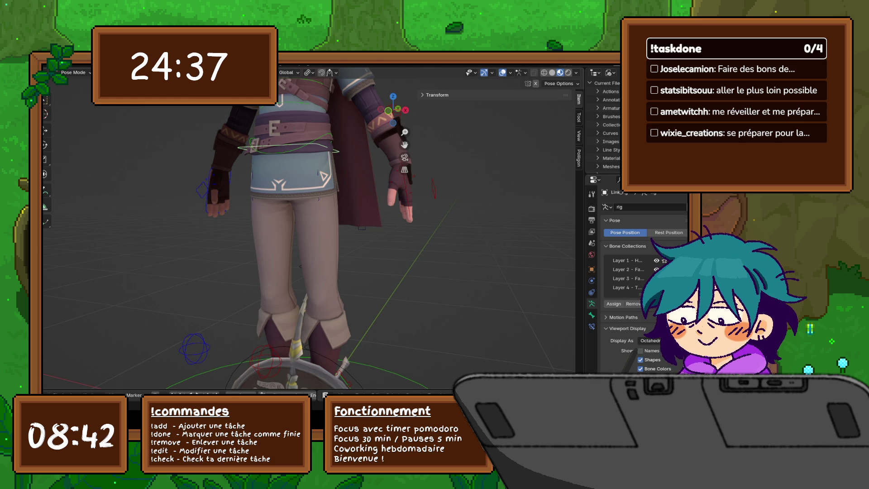
Step: Move the whole character 1.6712 m along Y away from the bow and shield, then clear the selection
{"action": "middle_click_drag", "start_coordinate": [299, 227], "coordinate": [308, 181], "text": "shift"}
{"action": "mouse_move", "coordinate": [308, 227]}
{"action": "middle_mouse_down"}
{"action": "mouse_move", "coordinate": [317, 190]}
{"action": "mouse_move", "coordinate": [308, 172]}
{"action": "mouse_move", "coordinate": [326, 209]}
{"action": "mouse_move", "coordinate": [317, 226]}
{"action": "middle_mouse_up"}
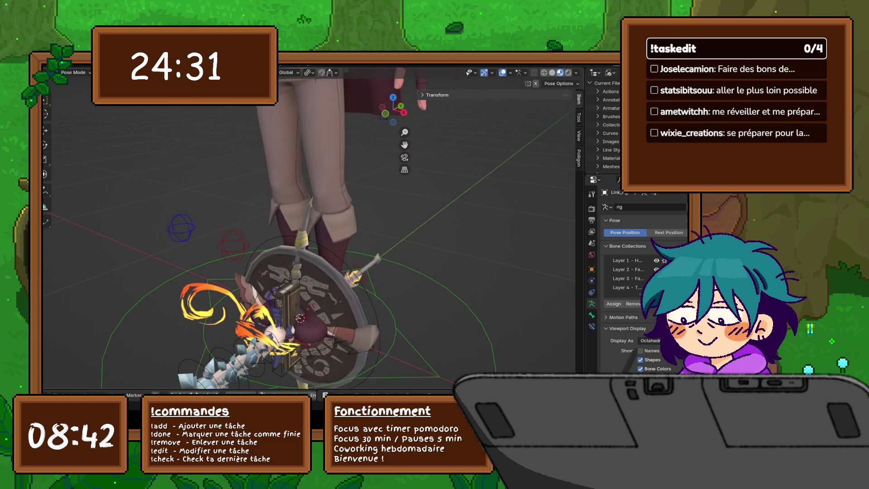
{"action": "scroll", "coordinate": [308, 226], "scroll_direction": "down", "scroll_amount": 6}
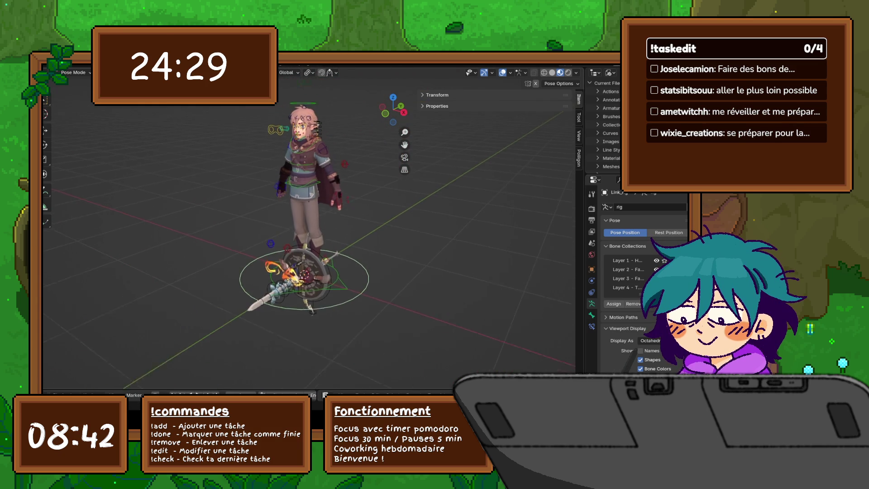
{"action": "middle_click_drag", "start_coordinate": [317, 227], "coordinate": [311, 227]}
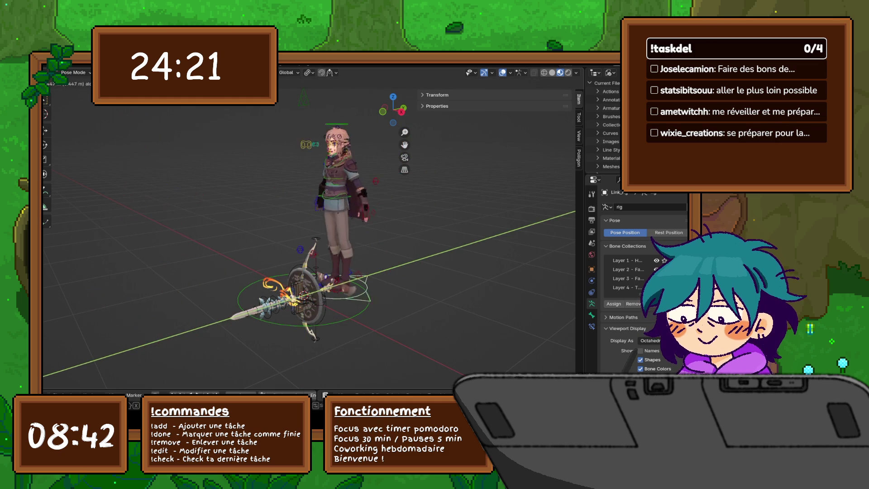
{"action": "key", "text": "Return"}
{"action": "scroll", "coordinate": [385, 238], "scroll_direction": "up", "scroll_amount": 6}
{"action": "middle_click_drag", "start_coordinate": [385, 237], "coordinate": [351, 229], "text": "shift"}
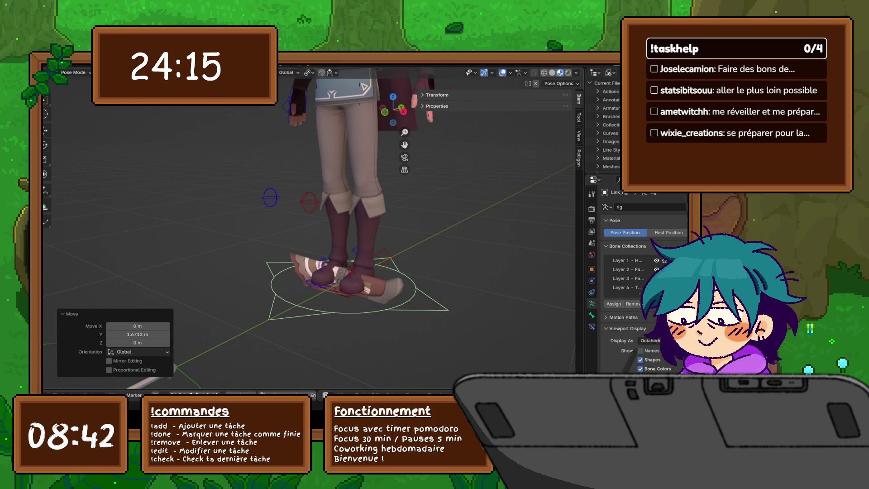
{"action": "key", "text": "alt+a"}
{"action": "mouse_move", "coordinate": [384, 238]}
{"action": "middle_mouse_down"}
{"action": "mouse_move", "coordinate": [294, 236]}
{"action": "mouse_move", "coordinate": [277, 272]}
{"action": "mouse_move", "coordinate": [282, 229]}
{"action": "mouse_move", "coordinate": [286, 268]}
{"action": "mouse_move", "coordinate": [308, 244]}
{"action": "mouse_move", "coordinate": [253, 245]}
{"action": "mouse_move", "coordinate": [308, 219]}
{"action": "middle_mouse_up"}
Step: Lower the hand bone, retrying after a cancelled first move
{"action": "scroll", "coordinate": [300, 243], "scroll_direction": "up", "scroll_amount": 3}
{"action": "scroll", "coordinate": [254, 245], "scroll_direction": "up", "scroll_amount": 3}
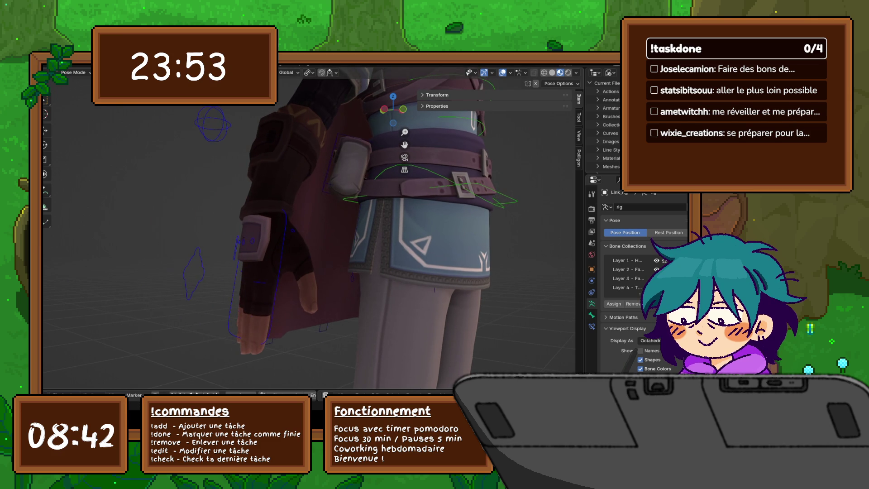
{"action": "key", "text": "g"}
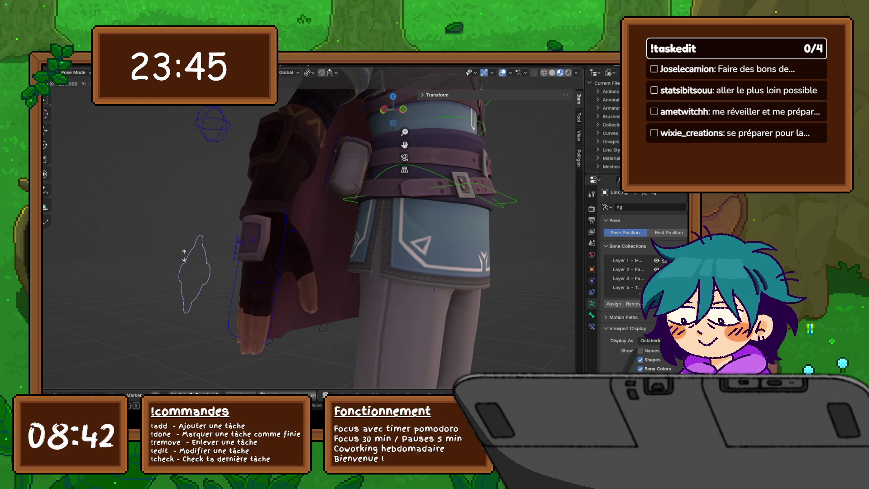
{"action": "key", "text": "Escape"}
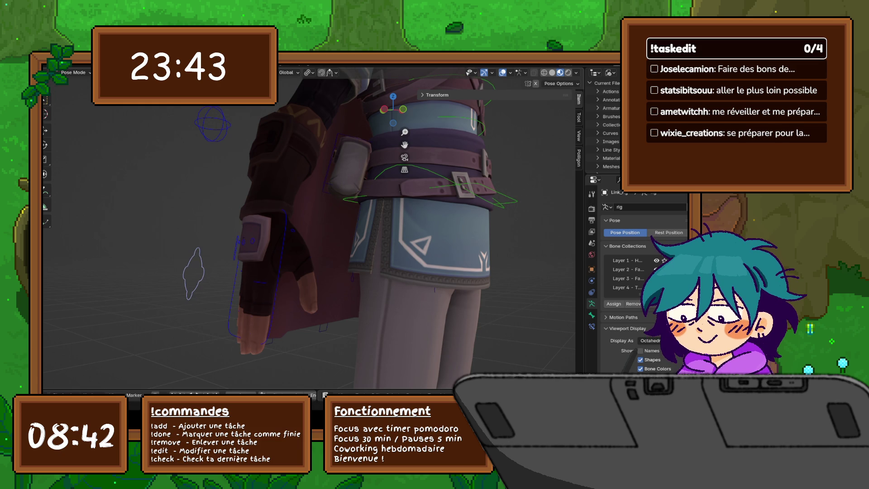
{"action": "key", "text": "g"}
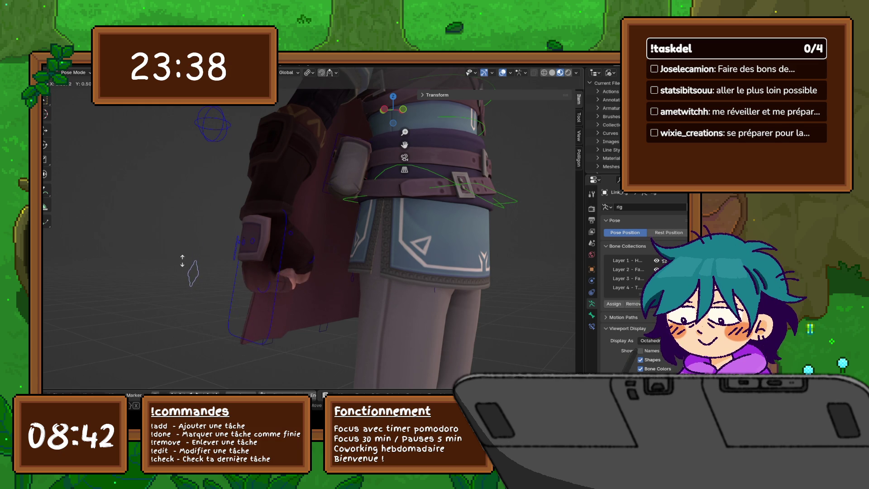
{"action": "left_click", "coordinate": [182, 261]}
Step: Shift the hand control down and to the right, then rotate it
{"action": "left_click", "coordinate": [285, 254]}
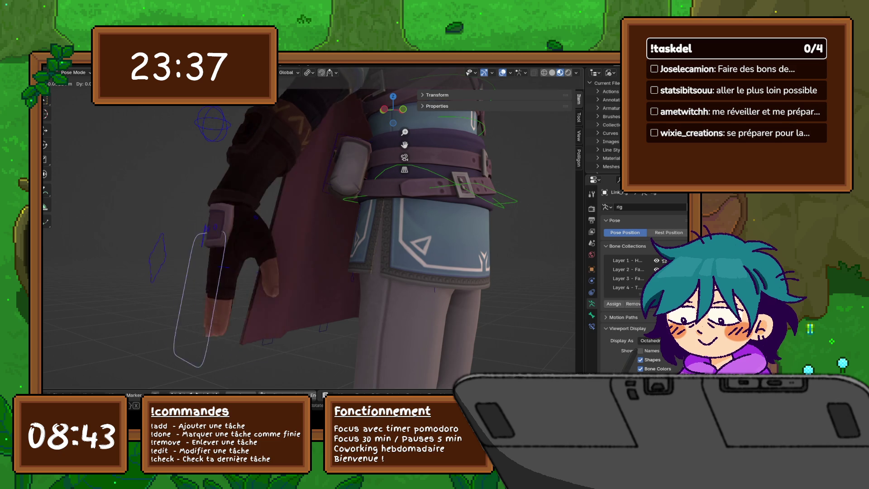
{"action": "key", "text": "g"}
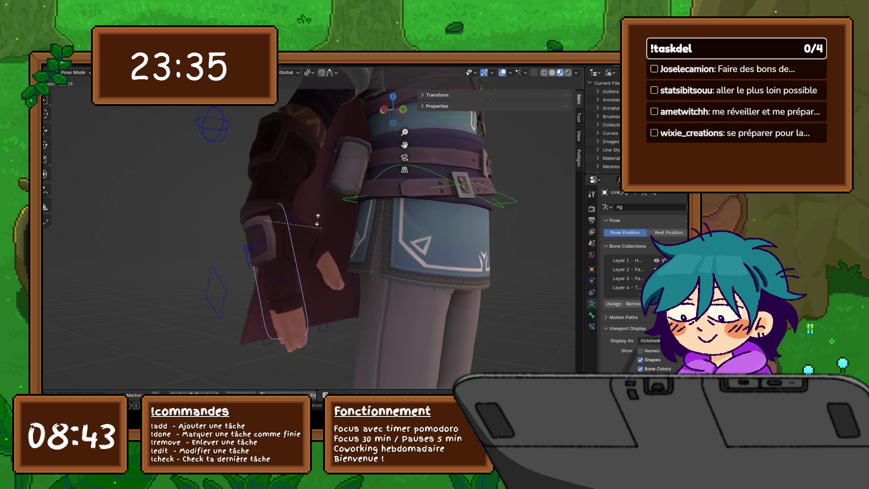
{"action": "key", "text": "Return"}
{"action": "middle_click_drag", "start_coordinate": [317, 227], "coordinate": [362, 220]}
{"action": "key", "text": "r"}
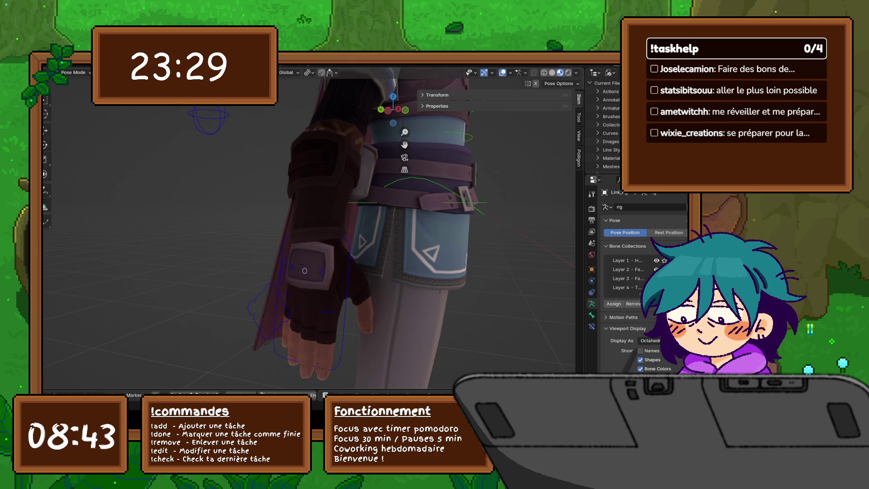
{"action": "left_click", "coordinate": [330, 288]}
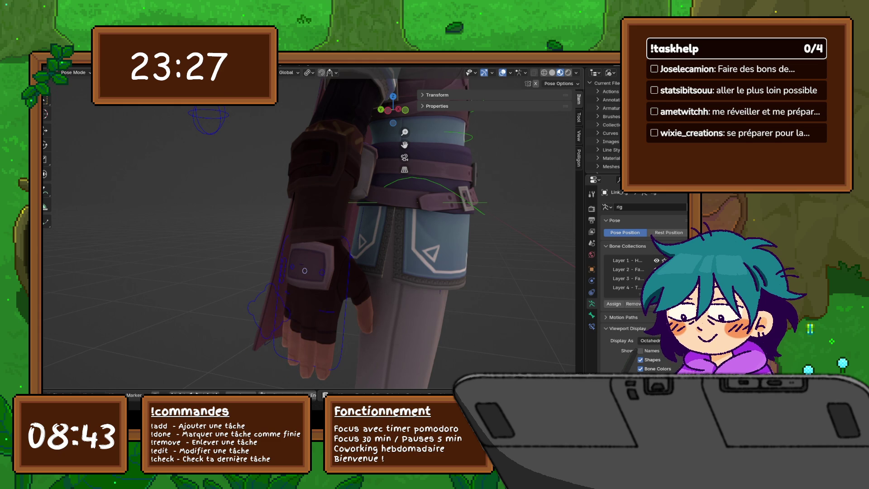
Step: Give the hand a final rotation so it rests turned in against the thigh
{"action": "key", "text": "g"}
{"action": "key", "text": "r"}
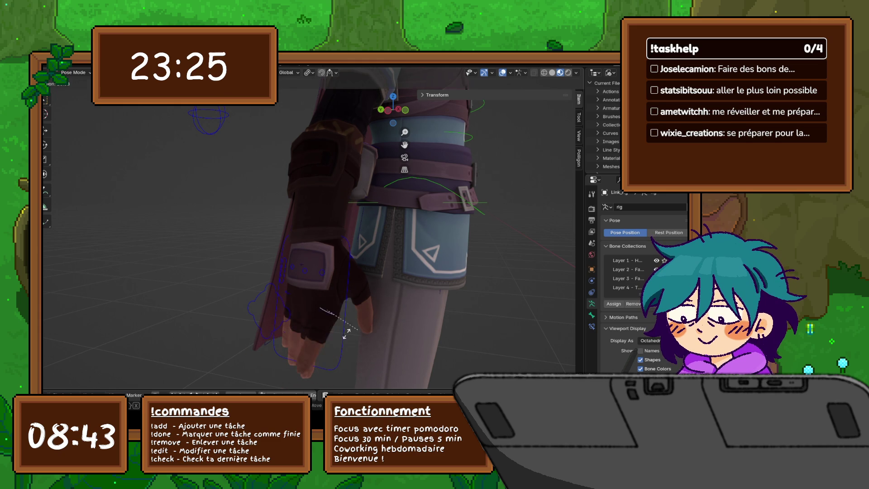
{"action": "left_click", "coordinate": [344, 334]}
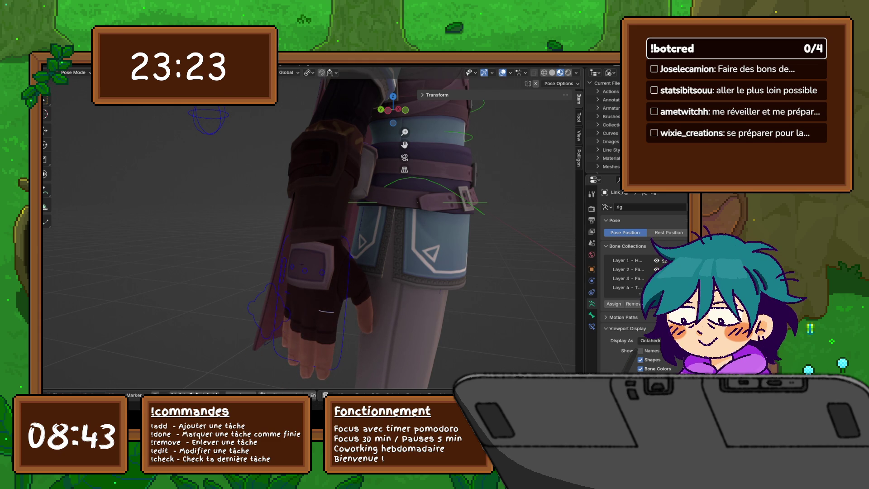
{"action": "mouse_move", "coordinate": [344, 333]}
{"action": "middle_mouse_down"}
{"action": "mouse_move", "coordinate": [291, 383]}
{"action": "mouse_move", "coordinate": [335, 376]}
{"action": "mouse_move", "coordinate": [358, 403]}
{"action": "middle_mouse_up"}
{"action": "scroll", "coordinate": [290, 383], "scroll_direction": "down", "scroll_amount": 5}
{"action": "middle_click_drag", "start_coordinate": [358, 317], "coordinate": [408, 258]}
{"action": "key", "text": "r"}
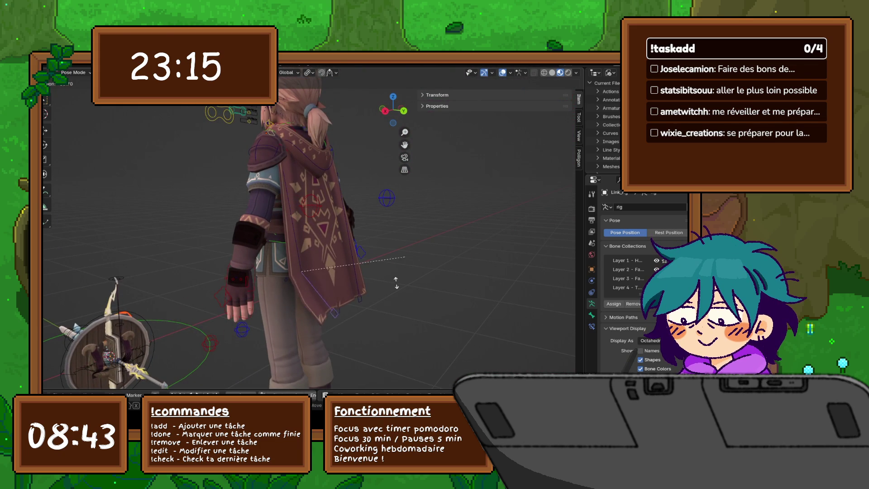
{"action": "key", "text": "Escape"}
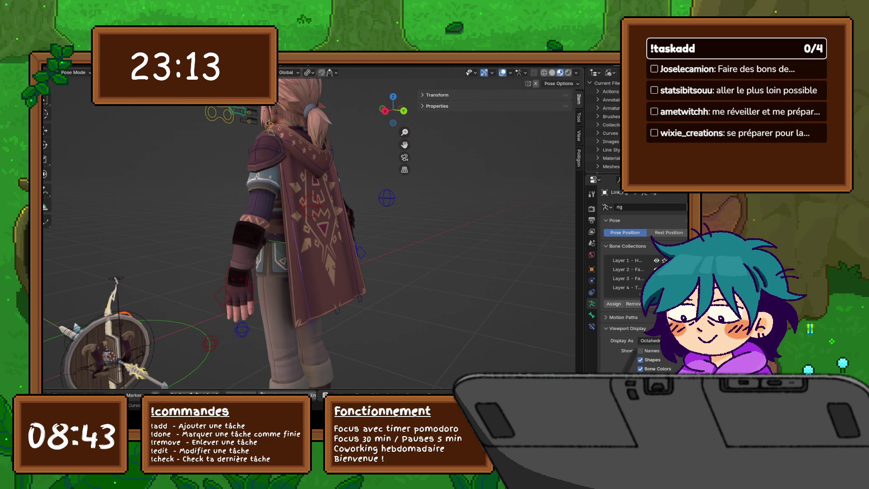
{"action": "key", "text": "r"}
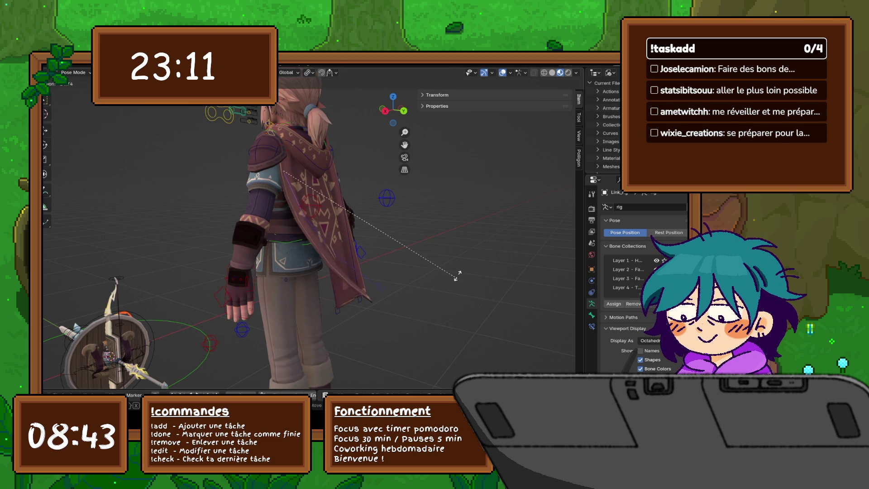
{"action": "left_click", "coordinate": [457, 274]}
{"action": "mouse_move", "coordinate": [457, 273]}
{"action": "middle_mouse_down"}
{"action": "mouse_move", "coordinate": [312, 271]}
{"action": "mouse_move", "coordinate": [453, 272]}
{"action": "mouse_move", "coordinate": [335, 271]}
{"action": "mouse_move", "coordinate": [408, 272]}
{"action": "middle_mouse_up"}
{"action": "key", "text": "ctrl+z"}
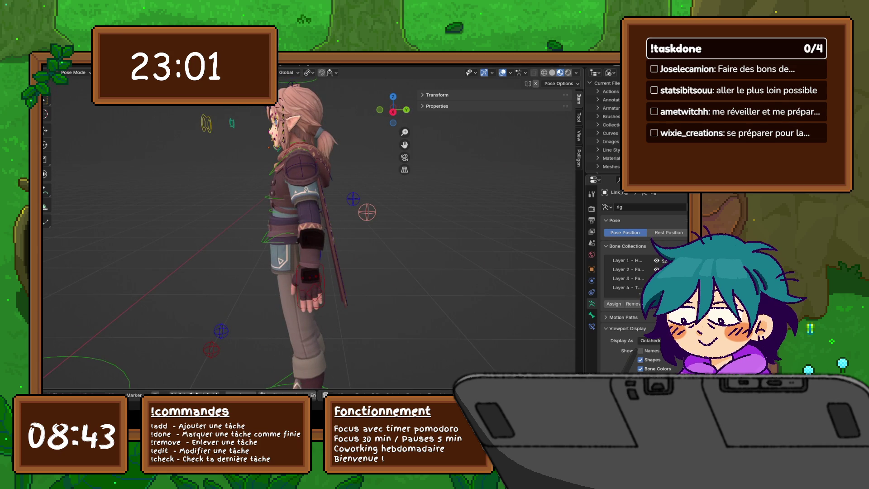
Step: Rotate and then move the foot bone, confirming the move
{"action": "mouse_move", "coordinate": [317, 226]}
{"action": "middle_mouse_down"}
{"action": "mouse_move", "coordinate": [353, 226]}
{"action": "mouse_move", "coordinate": [353, 182]}
{"action": "mouse_move", "coordinate": [344, 172]}
{"action": "middle_mouse_up"}
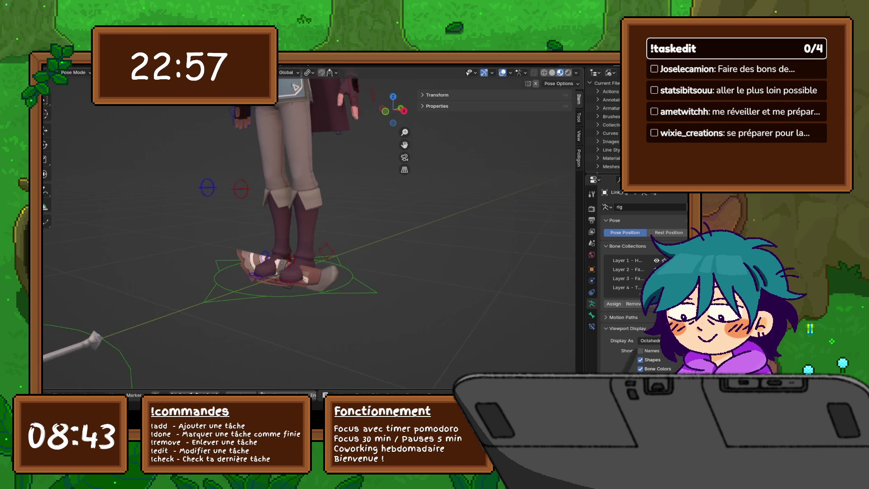
{"action": "scroll", "coordinate": [280, 293], "scroll_direction": "up", "scroll_amount": 6}
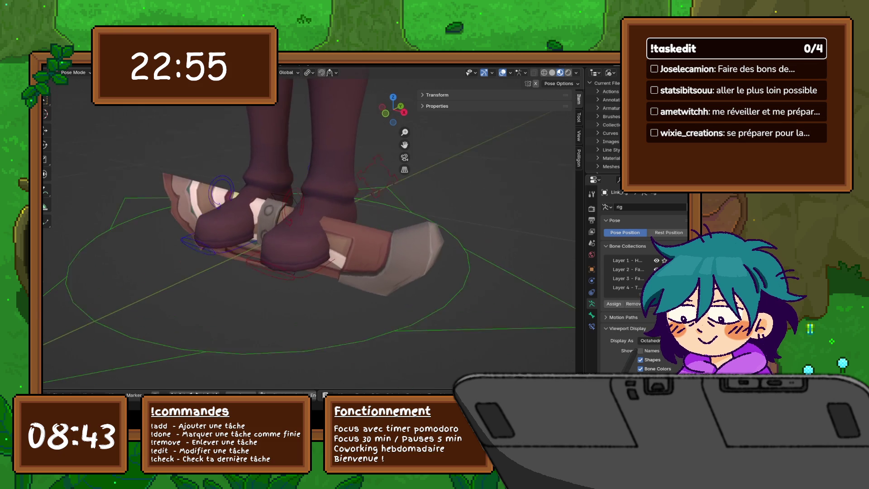
{"action": "mouse_move", "coordinate": [317, 226]}
{"action": "middle_mouse_down"}
{"action": "mouse_move", "coordinate": [335, 208]}
{"action": "mouse_move", "coordinate": [326, 222]}
{"action": "middle_mouse_up"}
{"action": "key", "text": "r"}
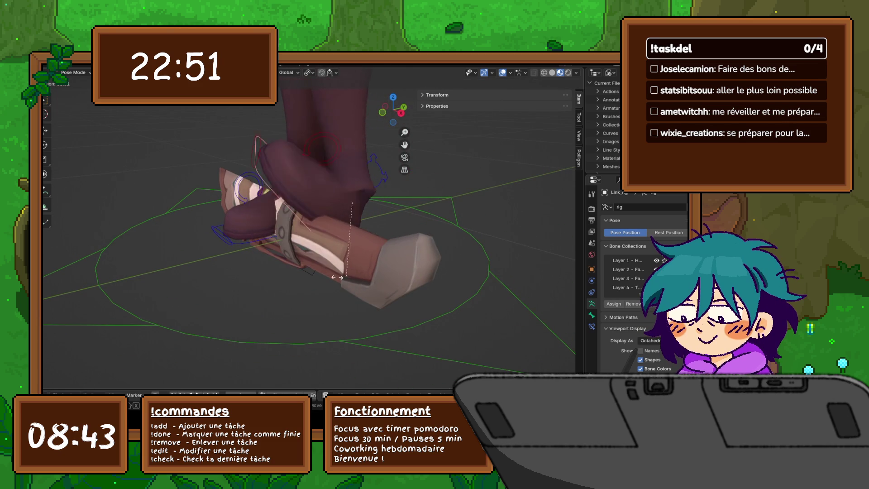
{"action": "key", "text": "g"}
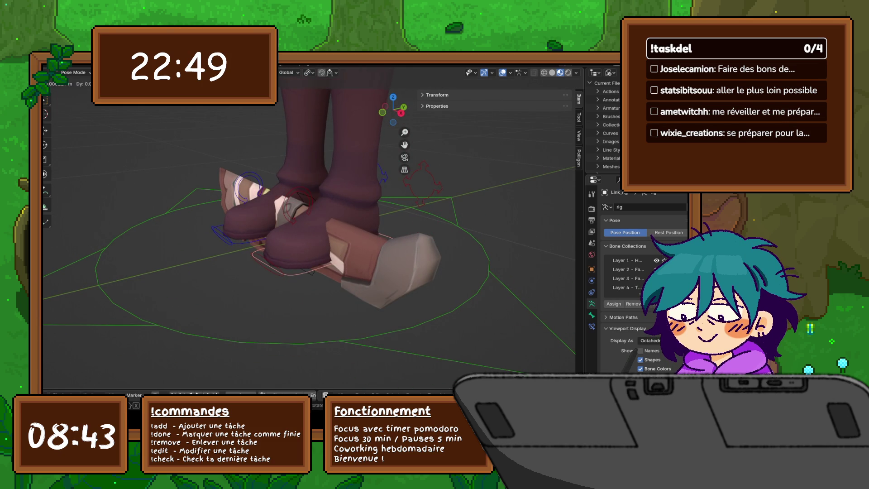
{"action": "key", "text": "Return"}
Step: Move and rotate the foot control bone after a cancelled first attempt
{"action": "scroll", "coordinate": [308, 226], "scroll_direction": "down", "scroll_amount": 3}
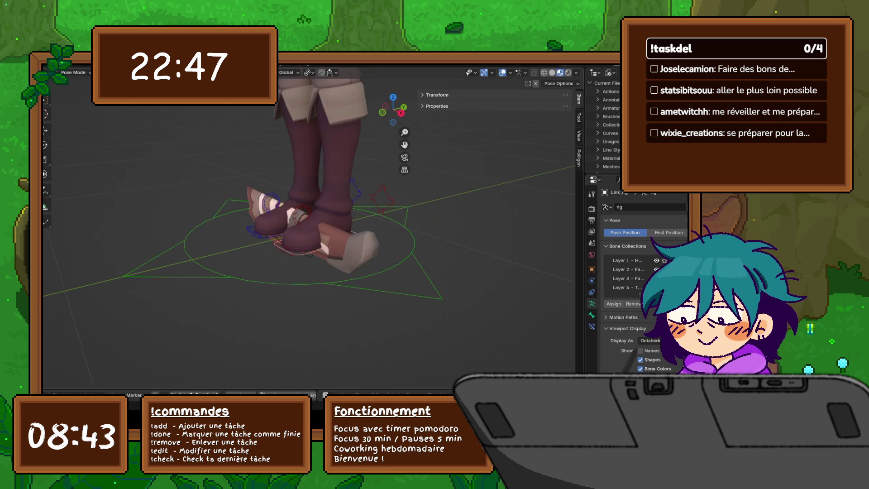
{"action": "left_click_drag", "start_coordinate": [405, 144], "coordinate": [405, 208]}
{"action": "key", "text": "g"}
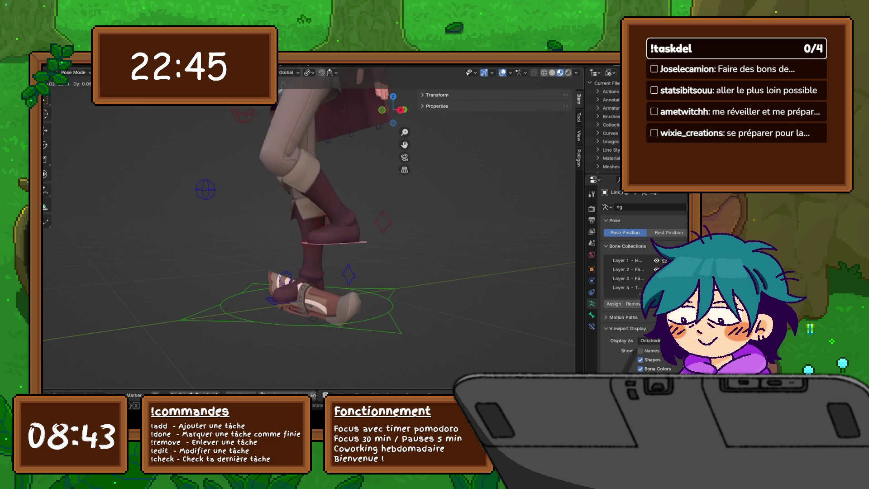
{"action": "key", "text": "Escape"}
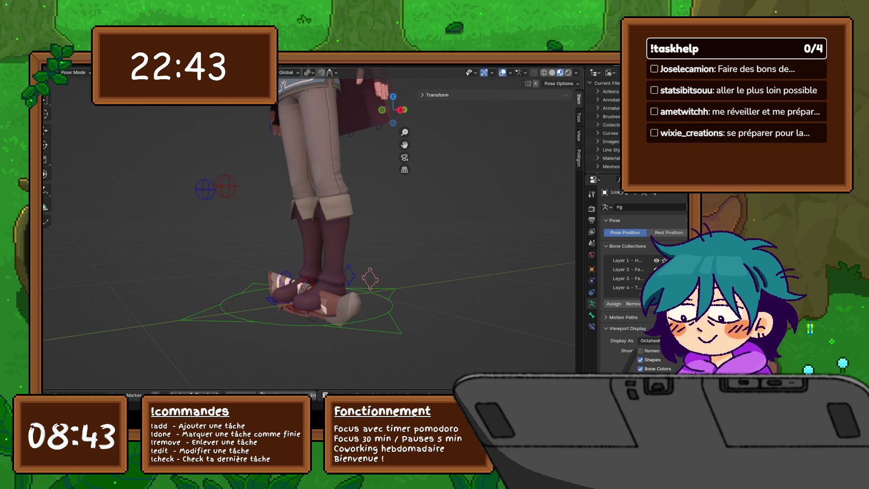
{"action": "key", "text": "g"}
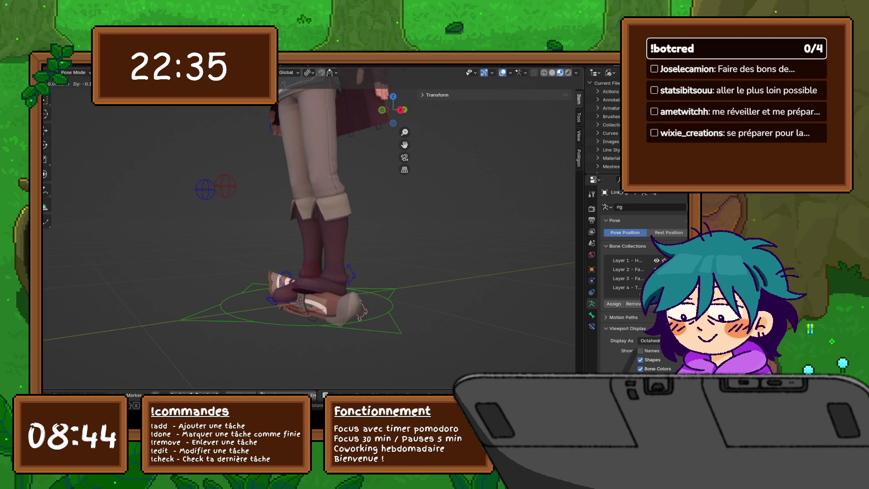
{"action": "key", "text": "r"}
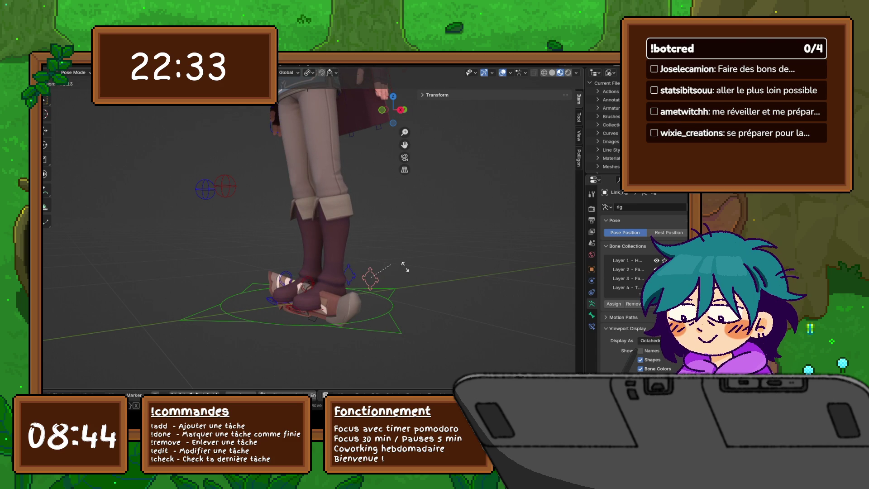
{"action": "left_click", "coordinate": [400, 306]}
Step: Cancel the other foot's rotation and move to keep its pose, then select the red leg control circle
{"action": "left_click", "coordinate": [299, 290]}
{"action": "key", "text": "r"}
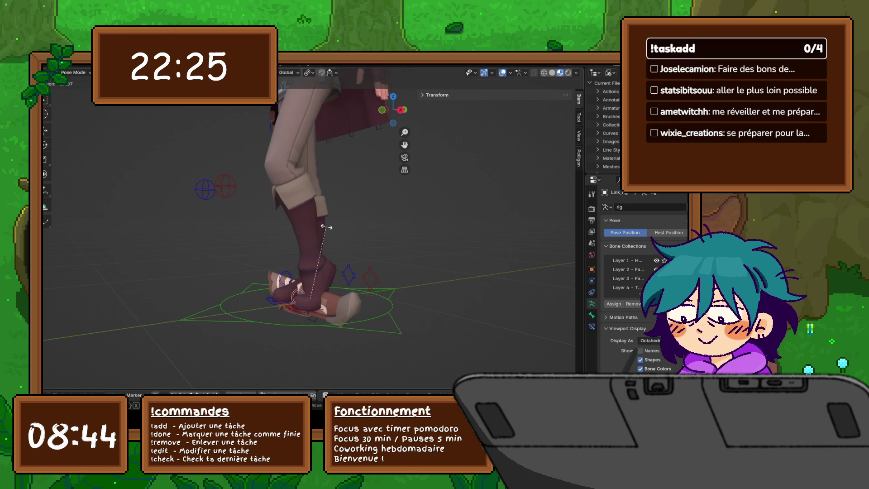
{"action": "key", "text": "Escape"}
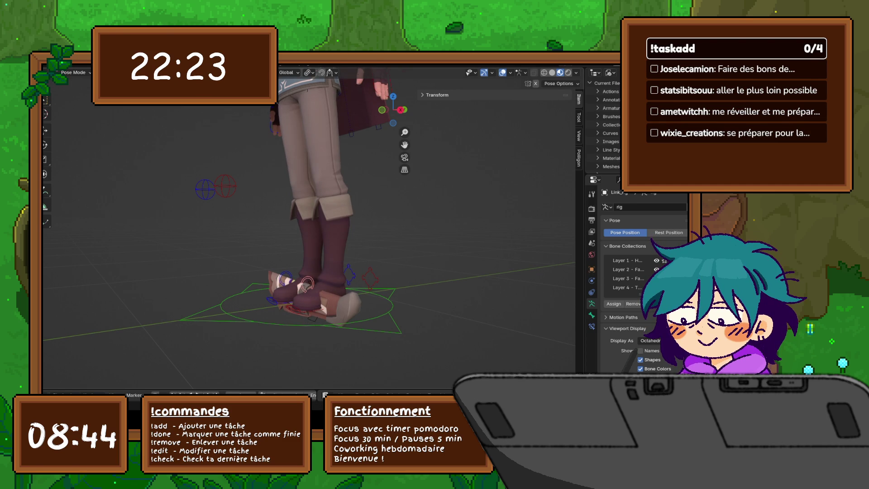
{"action": "key", "text": "r"}
{"action": "key", "text": "g"}
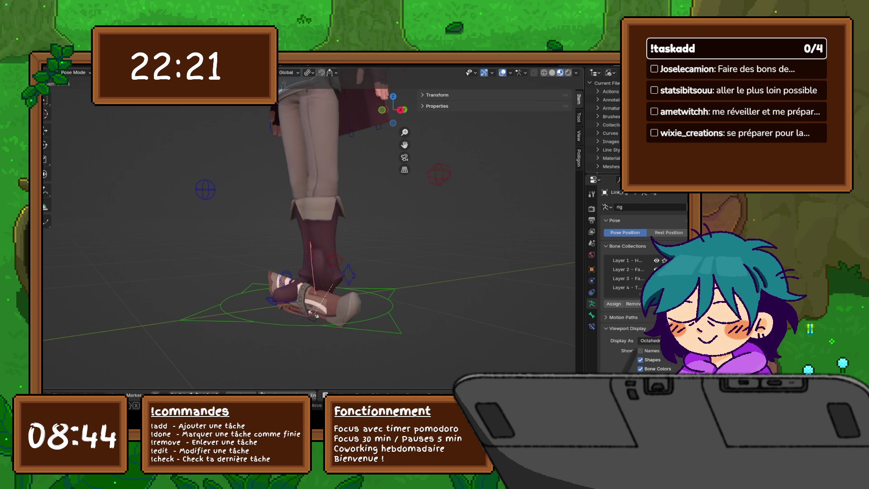
{"action": "key", "text": "Escape"}
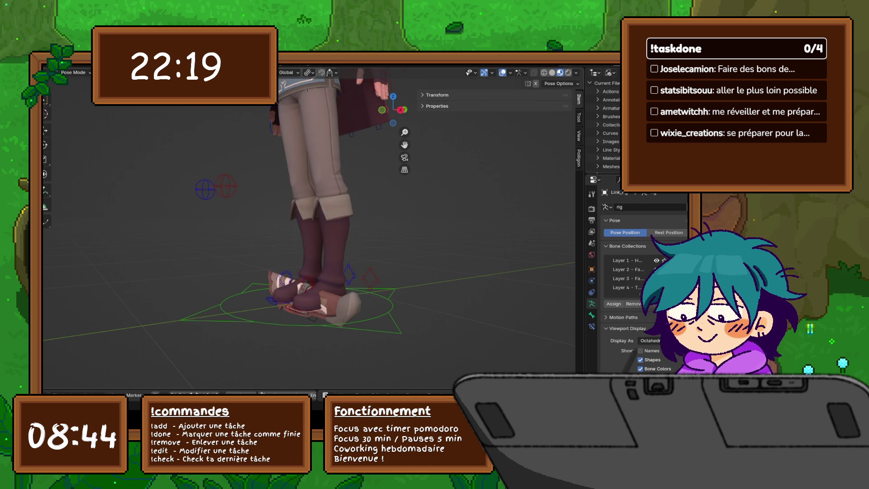
{"action": "left_click", "coordinate": [225, 186]}
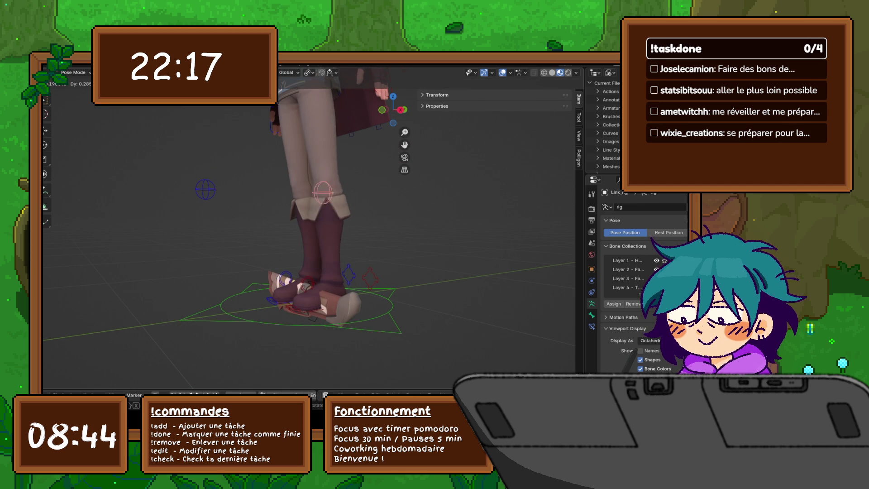
{"action": "mouse_move", "coordinate": [308, 204]}
{"action": "middle_mouse_down"}
{"action": "mouse_move", "coordinate": [326, 182]}
{"action": "mouse_move", "coordinate": [307, 195]}
{"action": "mouse_move", "coordinate": [312, 317]}
{"action": "mouse_move", "coordinate": [271, 205]}
{"action": "mouse_move", "coordinate": [91, 206]}
{"action": "middle_mouse_up"}
Step: Rotate the selected bone, then rotate the arm bone into its new position
{"action": "key", "text": "r"}
{"action": "left_click", "coordinate": [372, 197]}
{"action": "mouse_move", "coordinate": [372, 197]}
{"action": "middle_mouse_down"}
{"action": "mouse_move", "coordinate": [366, 227]}
{"action": "mouse_move", "coordinate": [339, 229]}
{"action": "middle_mouse_up"}
{"action": "key", "text": "r"}
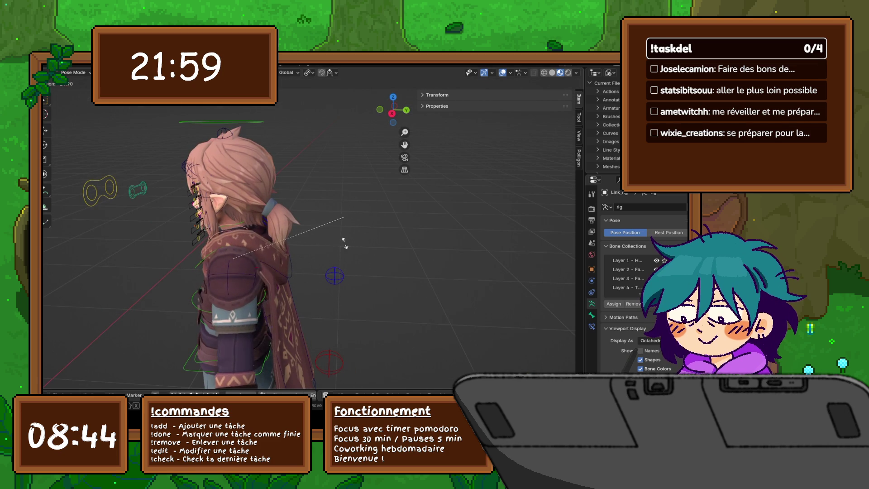
{"action": "key", "text": "Return"}
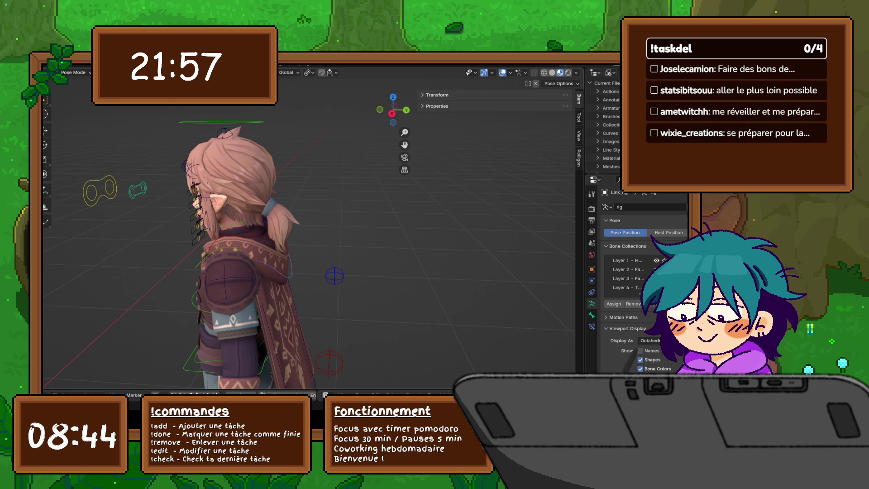
{"action": "mouse_move", "coordinate": [317, 227]}
{"action": "middle_mouse_down"}
{"action": "mouse_move", "coordinate": [408, 222]}
{"action": "mouse_move", "coordinate": [353, 221]}
{"action": "mouse_move", "coordinate": [371, 220]}
{"action": "middle_mouse_up"}
{"action": "scroll", "coordinate": [335, 226], "scroll_direction": "up", "scroll_amount": 2}
Step: Try leaning the torso bone twice, cancelling both times to keep it upright
{"action": "key", "text": "r"}
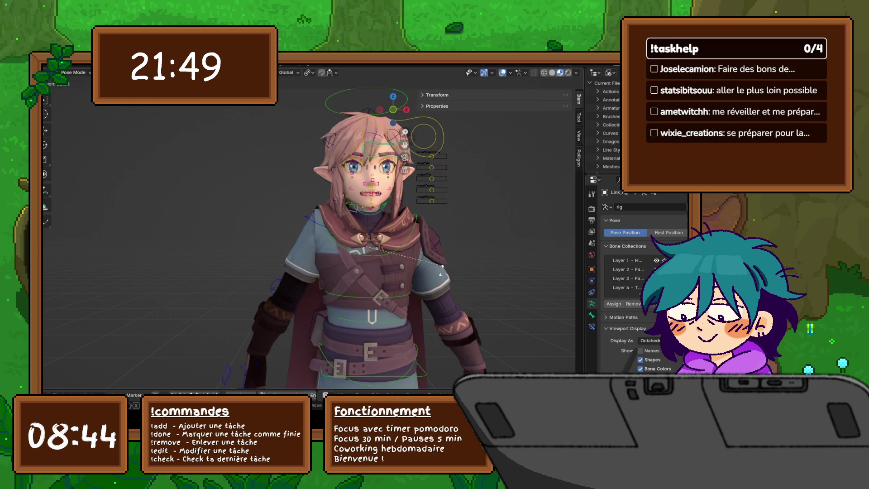
{"action": "right_click", "coordinate": [433, 253]}
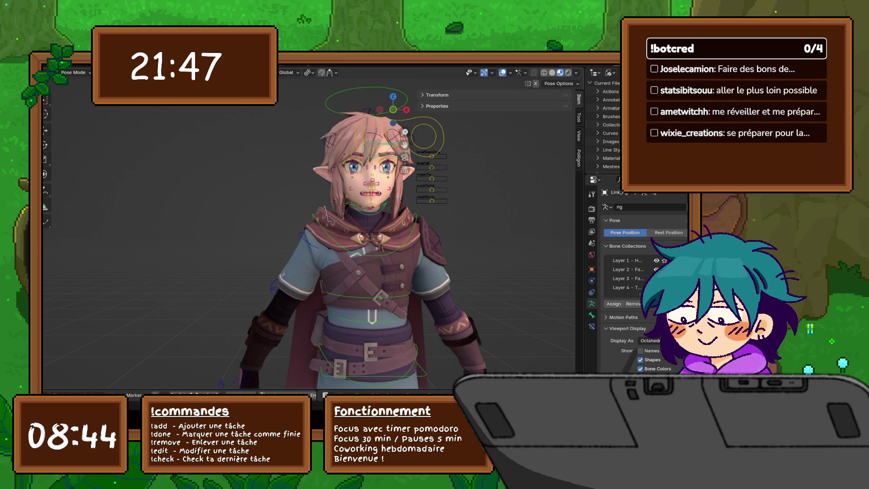
{"action": "key", "text": "r"}
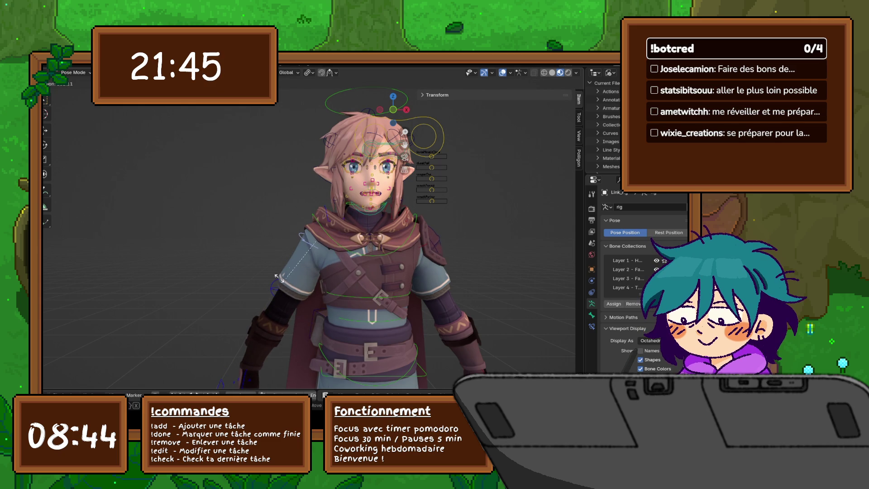
{"action": "right_click", "coordinate": [263, 277]}
{"action": "middle_click_drag", "start_coordinate": [263, 278], "coordinate": [435, 277]}
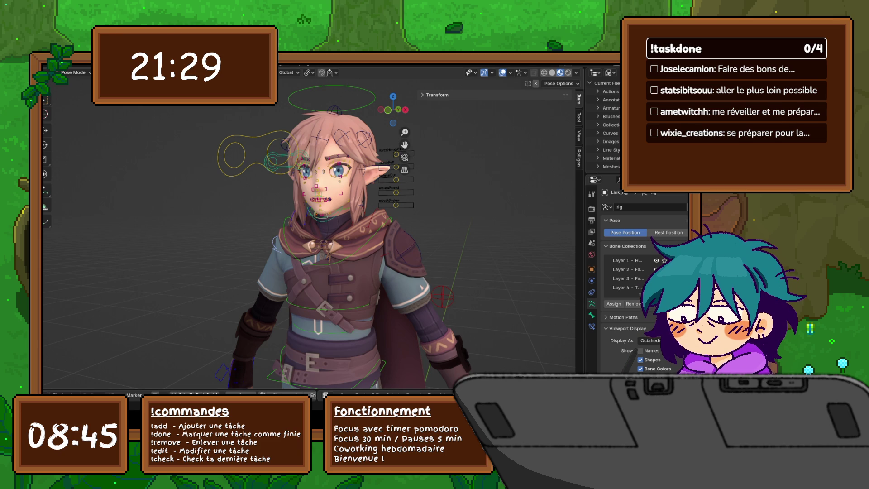
{"action": "middle_click_drag", "start_coordinate": [317, 226], "coordinate": [306, 227], "text": "shift"}
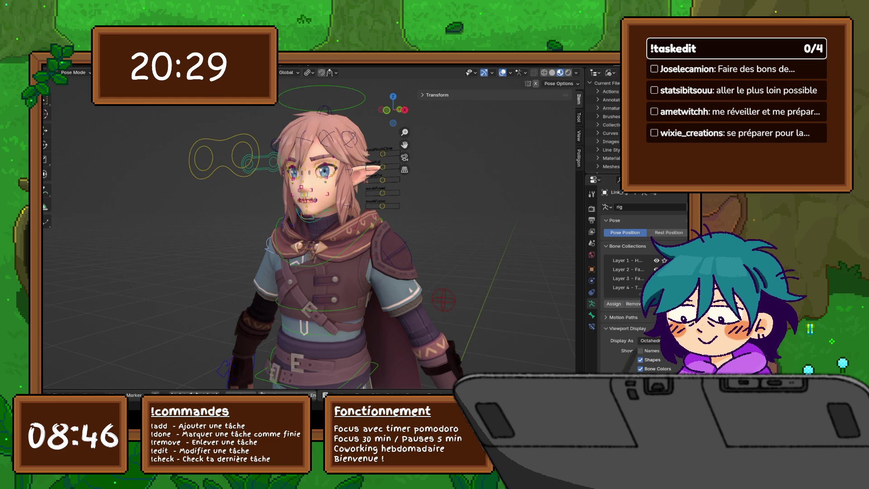
{"action": "middle_click_drag", "start_coordinate": [317, 227], "coordinate": [507, 227]}
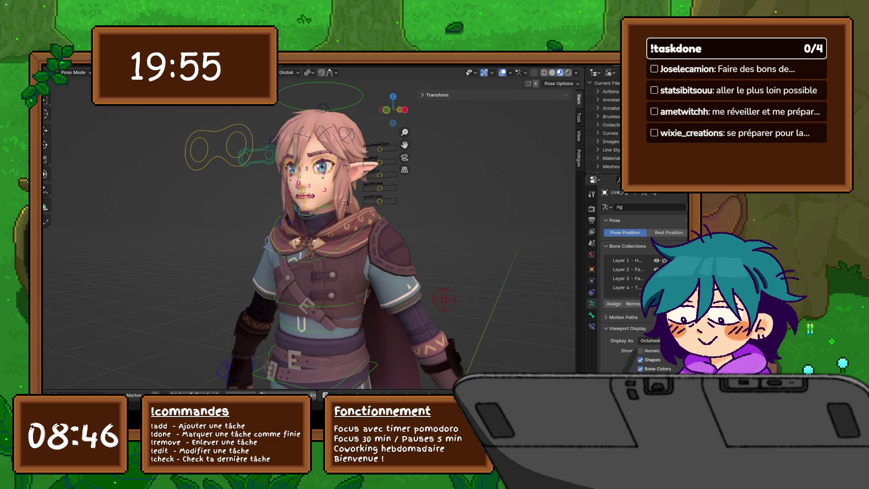
{"action": "middle_click_drag", "start_coordinate": [295, 226], "coordinate": [566, 222]}
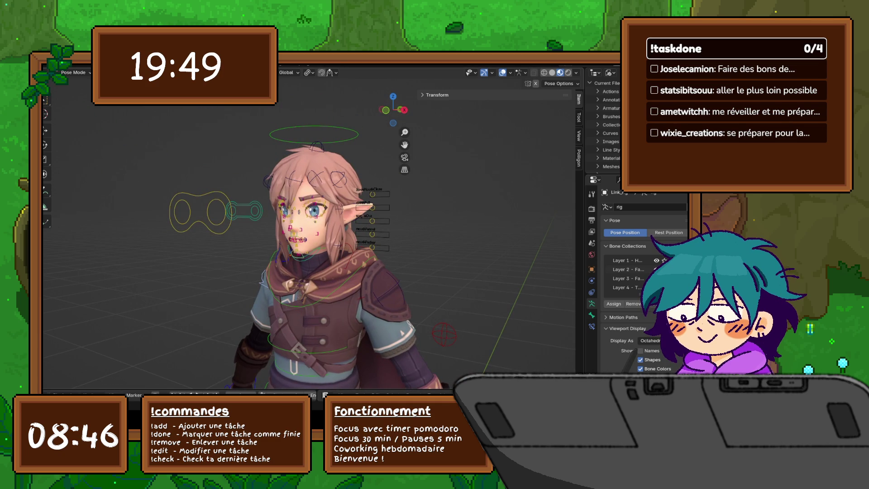
Step: Select all the rig's bones and move an eyebrow bone to a new position
{"action": "key", "text": "a"}
{"action": "scroll", "coordinate": [308, 218], "scroll_direction": "up", "scroll_amount": 5}
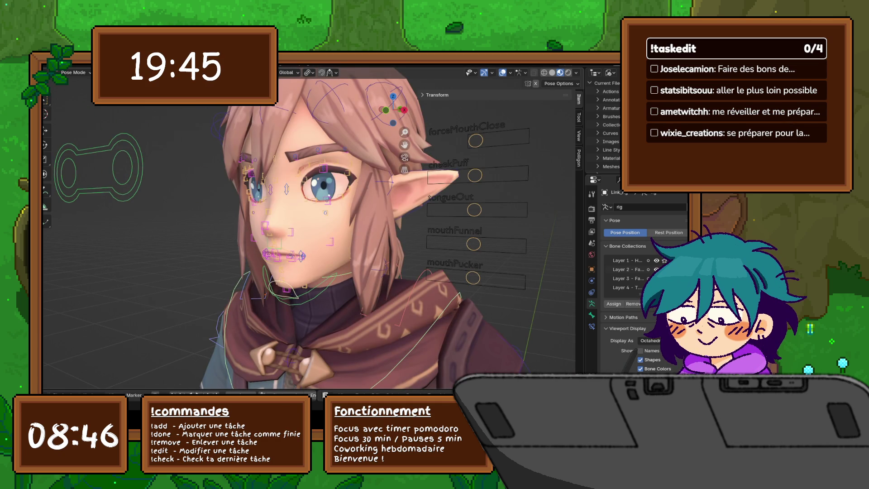
{"action": "key", "text": "g"}
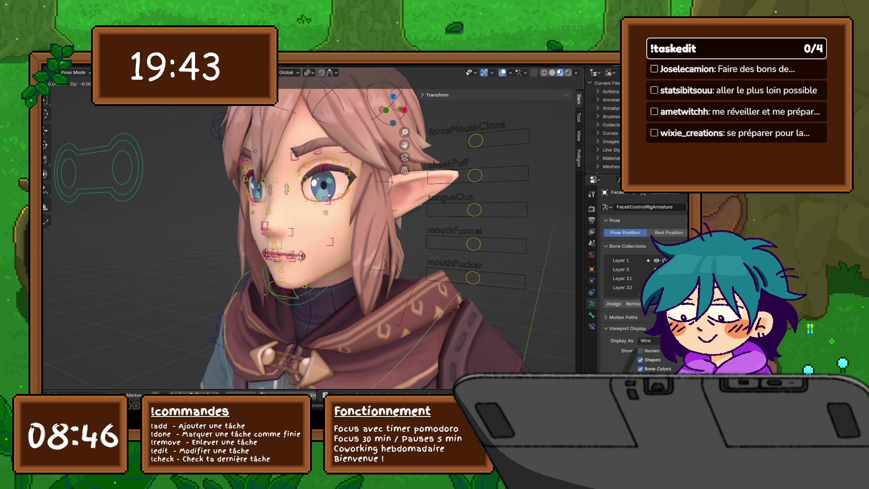
{"action": "key", "text": "Return"}
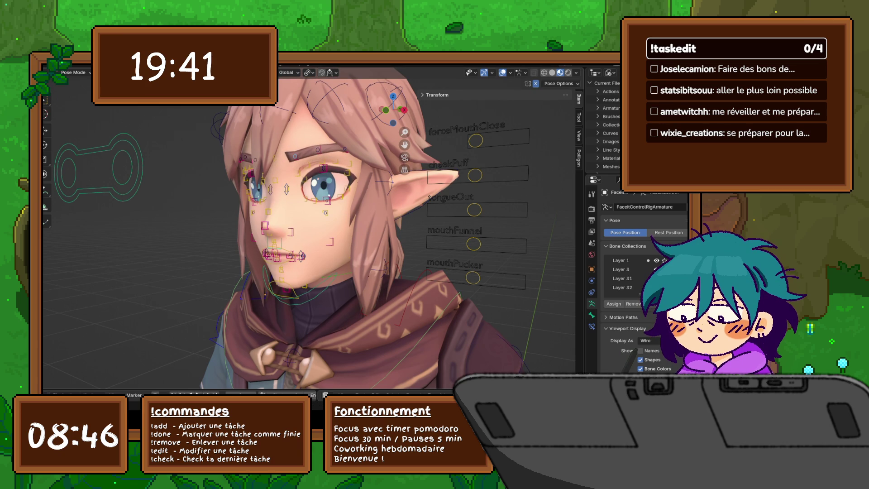
Step: Raise and rotate the main rig's brow bone, then expand its Transform values in the sidebar
{"action": "left_click", "coordinate": [317, 150]}
{"action": "key", "text": "g"}
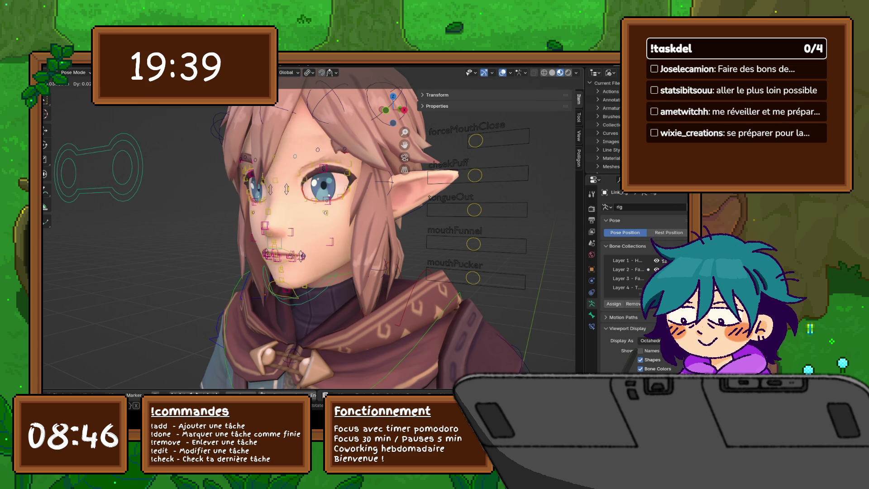
{"action": "key", "text": "Return"}
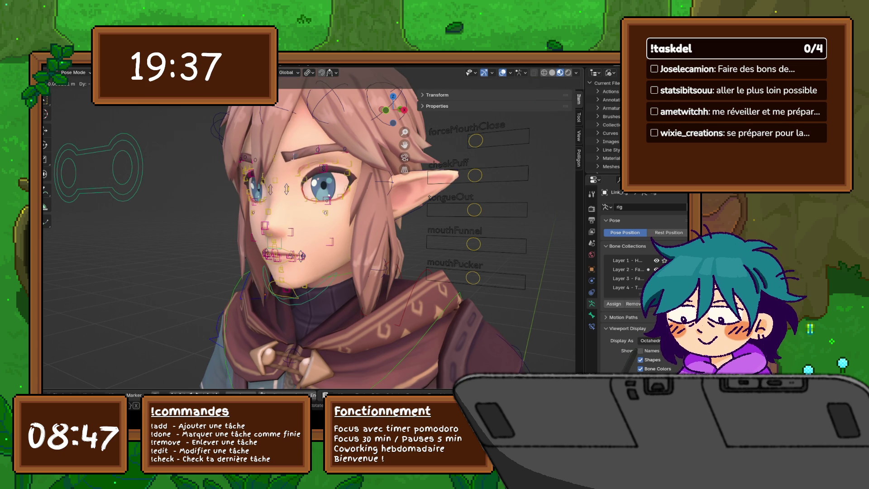
{"action": "key", "text": "r"}
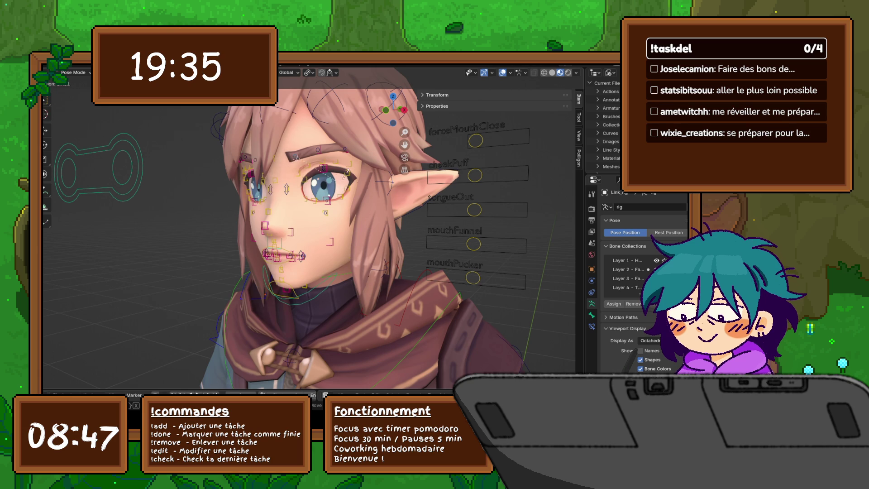
{"action": "key", "text": "Return"}
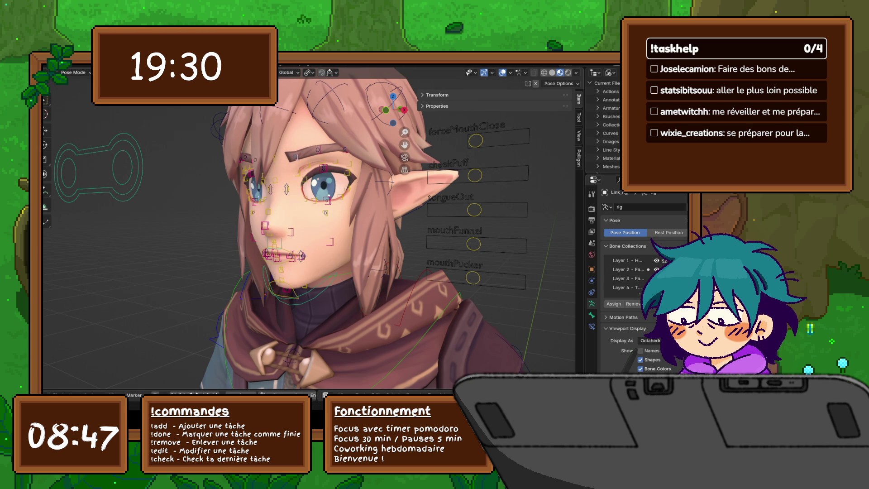
{"action": "left_click", "coordinate": [437, 94]}
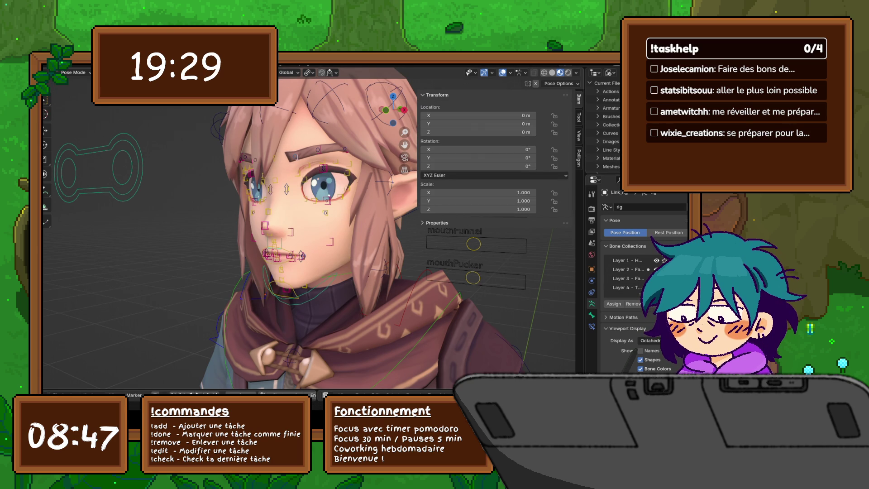
Step: Toggle the bone's custom properties, pose options and armature overlay panels in the sidebar
{"action": "left_click", "coordinate": [437, 222], "text": "ctrl"}
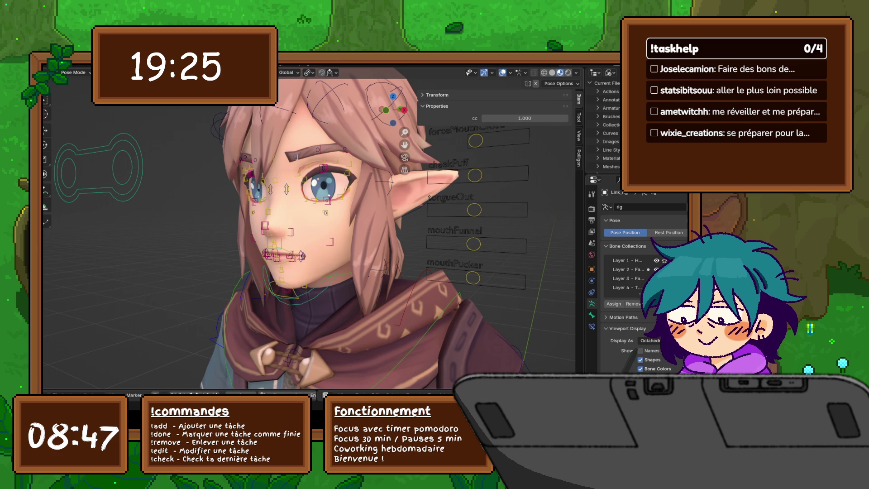
{"action": "left_click", "coordinate": [436, 106]}
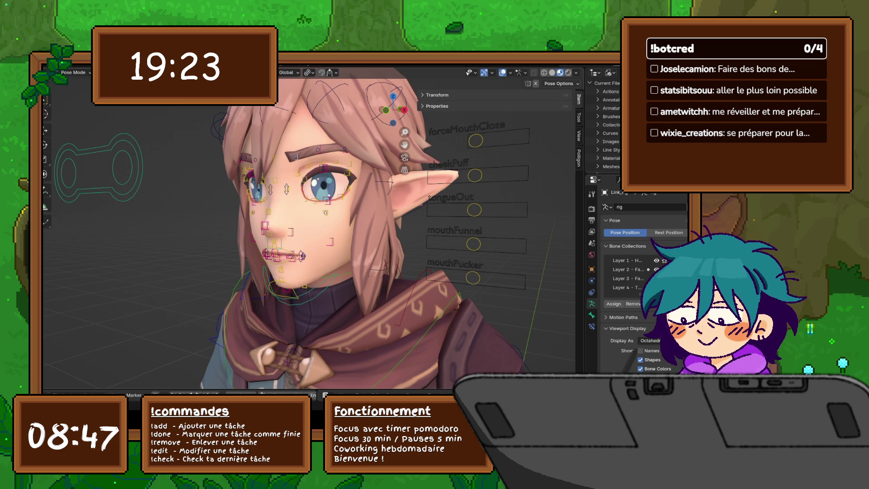
{"action": "left_click", "coordinate": [560, 84]}
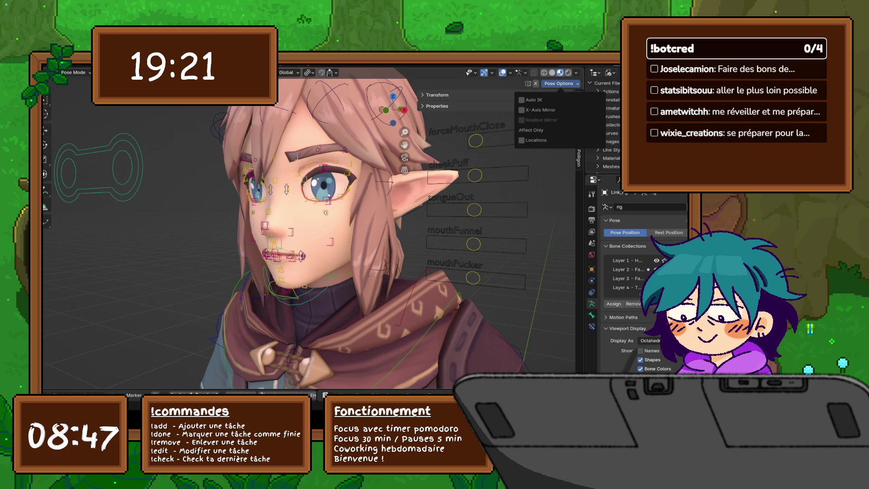
{"action": "left_click", "coordinate": [522, 73]}
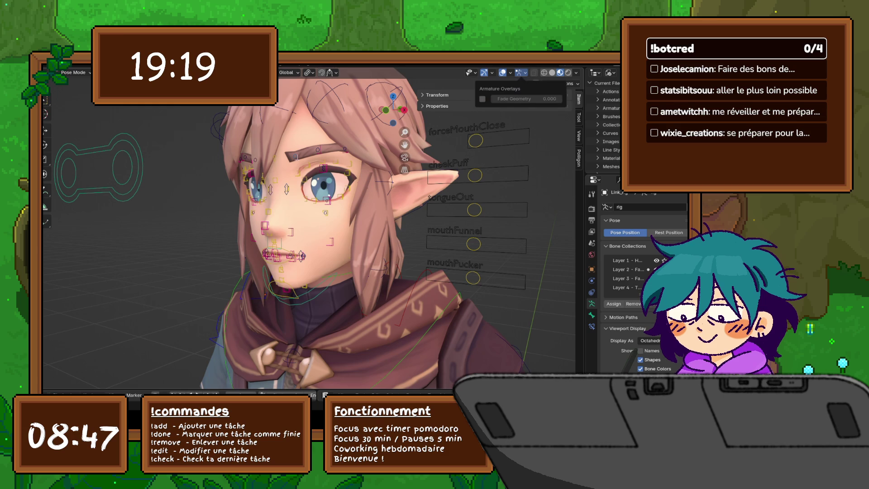
{"action": "left_click", "coordinate": [560, 84]}
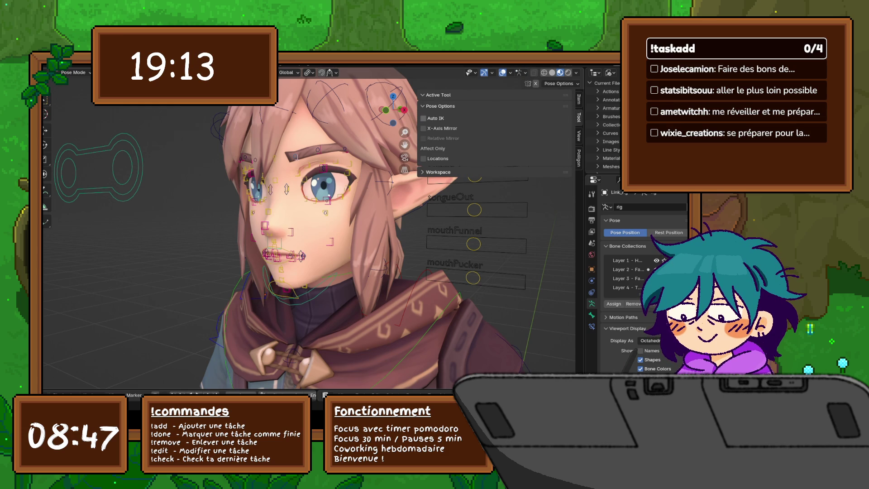
{"action": "left_click", "coordinate": [440, 106]}
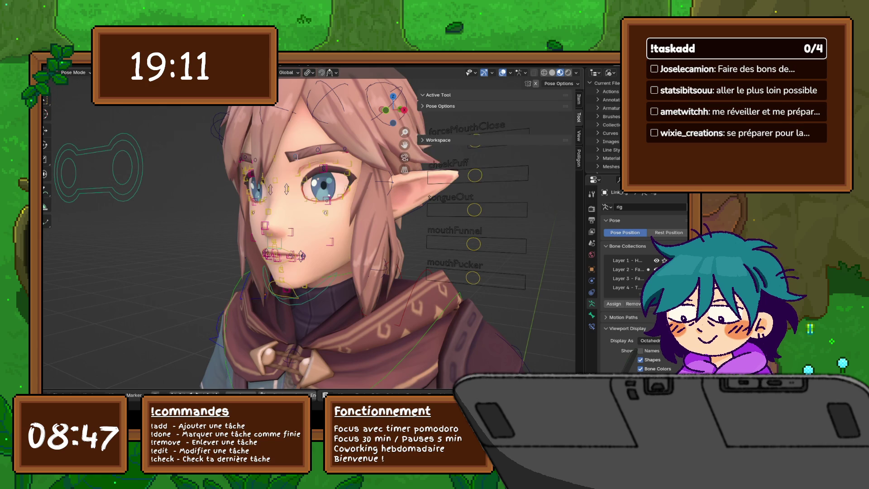
{"action": "scroll", "coordinate": [313, 228], "scroll_direction": "up", "scroll_amount": 8}
{"action": "scroll", "coordinate": [312, 228], "scroll_direction": "down", "scroll_amount": 4}
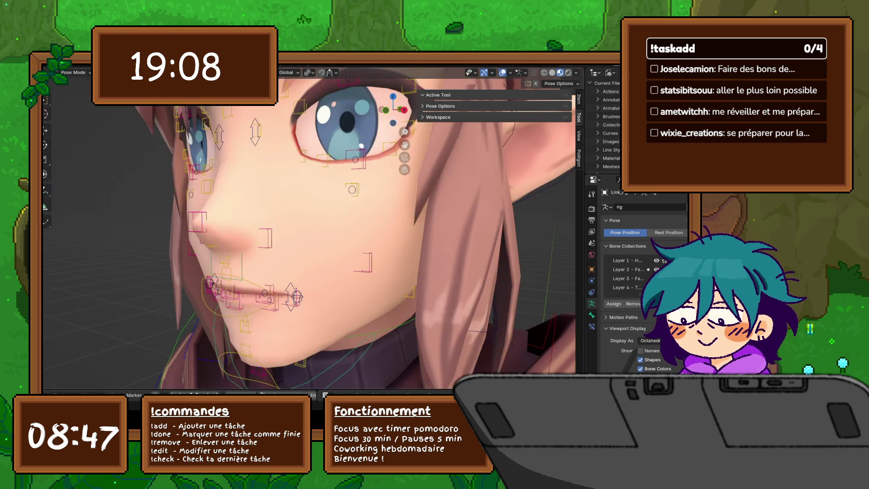
{"action": "scroll", "coordinate": [313, 228], "scroll_direction": "down", "scroll_amount": 6}
{"action": "scroll", "coordinate": [313, 228], "scroll_direction": "up", "scroll_amount": 4}
Step: Rotate the elf's front skirt bone upward
{"action": "middle_click_drag", "start_coordinate": [312, 228], "coordinate": [127, 217]}
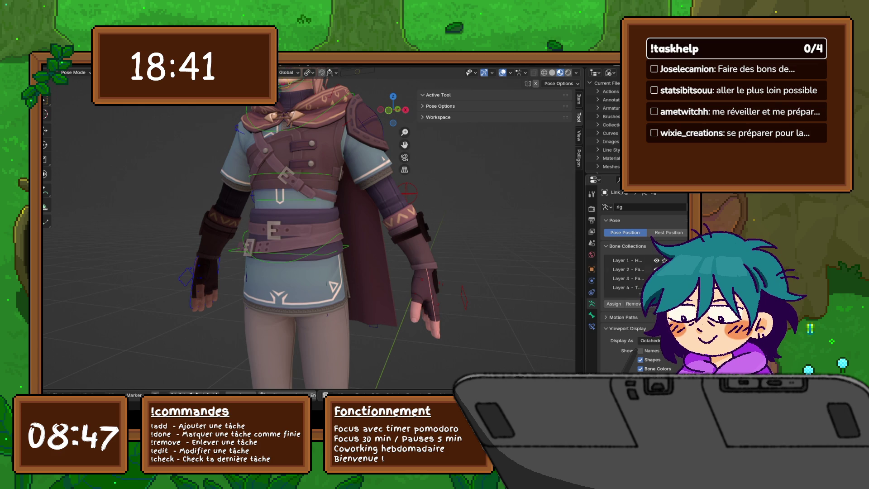
{"action": "middle_click_drag", "start_coordinate": [301, 317], "coordinate": [301, 198]}
{"action": "key", "text": "g"}
{"action": "key", "text": "Escape"}
{"action": "middle_click_drag", "start_coordinate": [301, 198], "coordinate": [301, 235]}
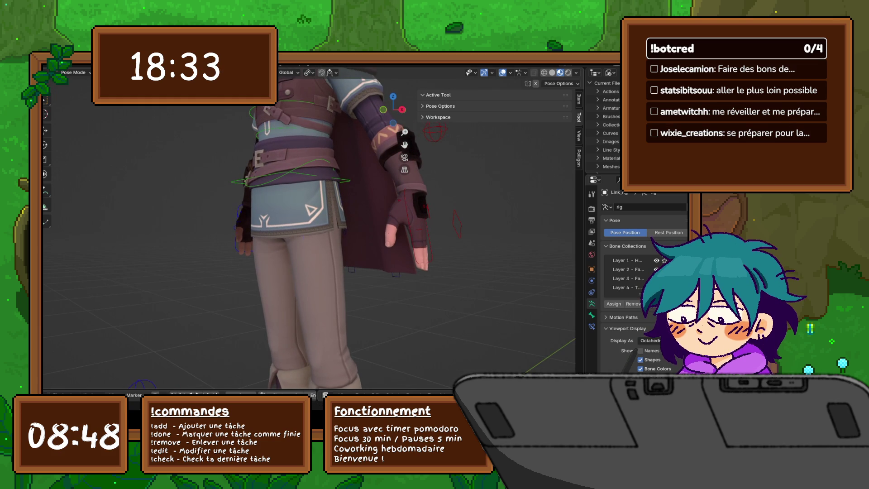
{"action": "key", "text": "r"}
{"action": "key", "text": "Escape"}
Step: Orbit around to the character's front, then switch to the Animation workspace
{"action": "mouse_move", "coordinate": [343, 203]}
{"action": "middle_mouse_down"}
{"action": "mouse_move", "coordinate": [268, 209]}
{"action": "mouse_move", "coordinate": [276, 211]}
{"action": "middle_mouse_up"}
{"action": "mouse_move", "coordinate": [364, 241]}
{"action": "middle_mouse_down"}
{"action": "mouse_move", "coordinate": [317, 254]}
{"action": "mouse_move", "coordinate": [462, 279]}
{"action": "mouse_move", "coordinate": [530, 303]}
{"action": "mouse_move", "coordinate": [480, 299]}
{"action": "mouse_move", "coordinate": [516, 301]}
{"action": "mouse_move", "coordinate": [507, 300]}
{"action": "middle_mouse_up"}
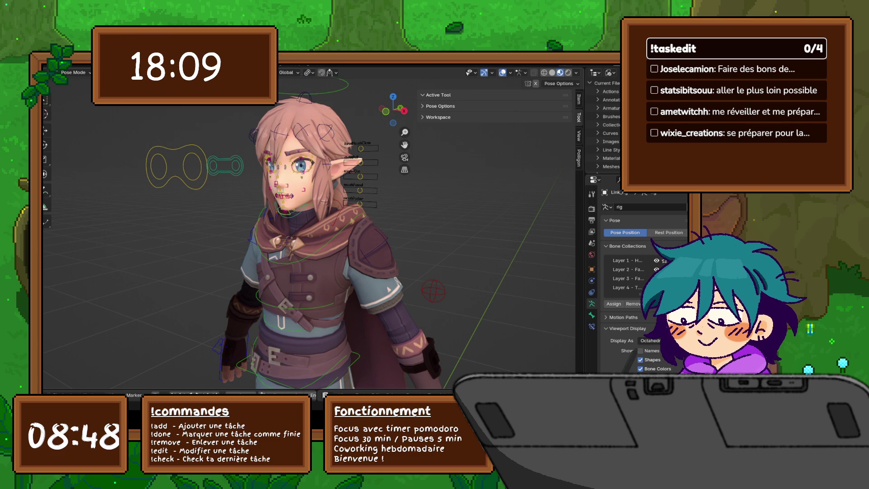
{"action": "key", "text": "KP_1"}
{"action": "key", "text": "KP_6"}
{"action": "key", "text": "KP_6"}
{"action": "key", "text": "KP_8"}
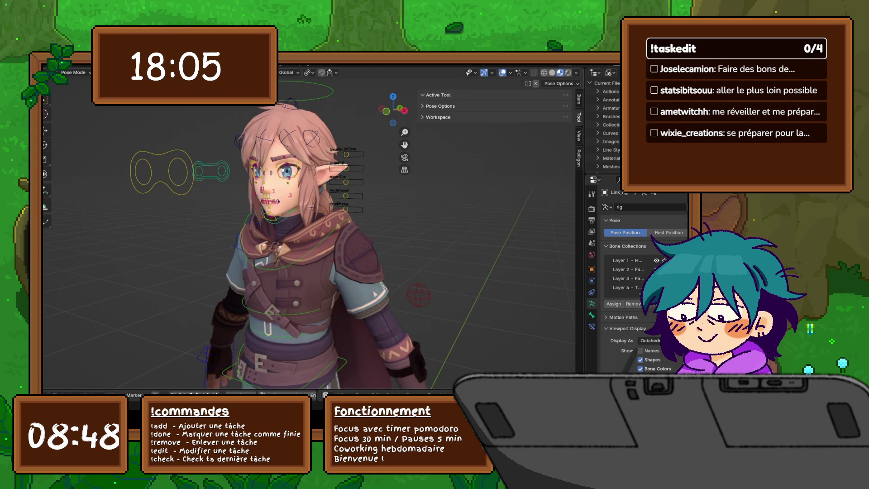
{"action": "key", "text": "ctrl+Page_Down"}
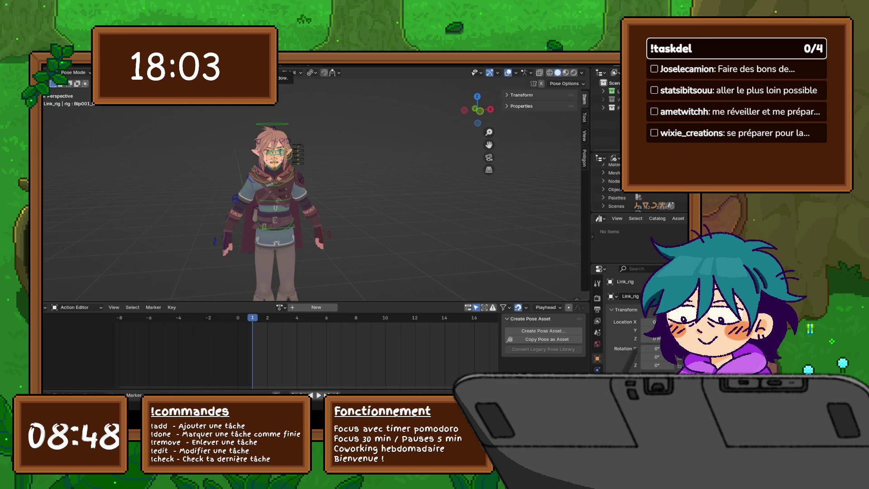
Step: Centre the character in a taller 3D view and select the c_traj root control
{"action": "middle_click_drag", "start_coordinate": [313, 181], "coordinate": [412, 170], "text": "shift"}
{"action": "left_click_drag", "start_coordinate": [317, 302], "coordinate": [317, 326]}
{"action": "scroll", "coordinate": [313, 195], "scroll_direction": "up", "scroll_amount": 2}
{"action": "middle_click_drag", "start_coordinate": [312, 194], "coordinate": [253, 195]}
{"action": "left_click", "coordinate": [250, 303]}
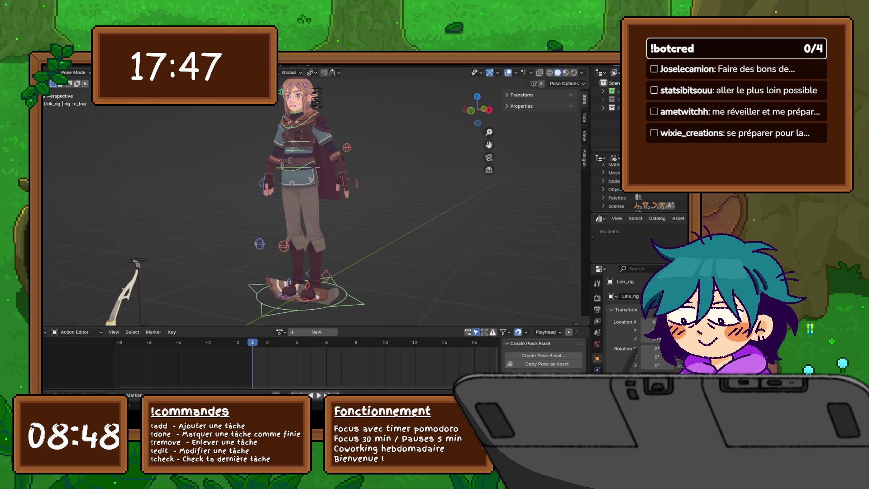
Step: Replace the bottom Action Editor with the Timeline and enlarge it
{"action": "scroll", "coordinate": [272, 363], "scroll_direction": "right", "scroll_amount": 4, "text": "ctrl"}
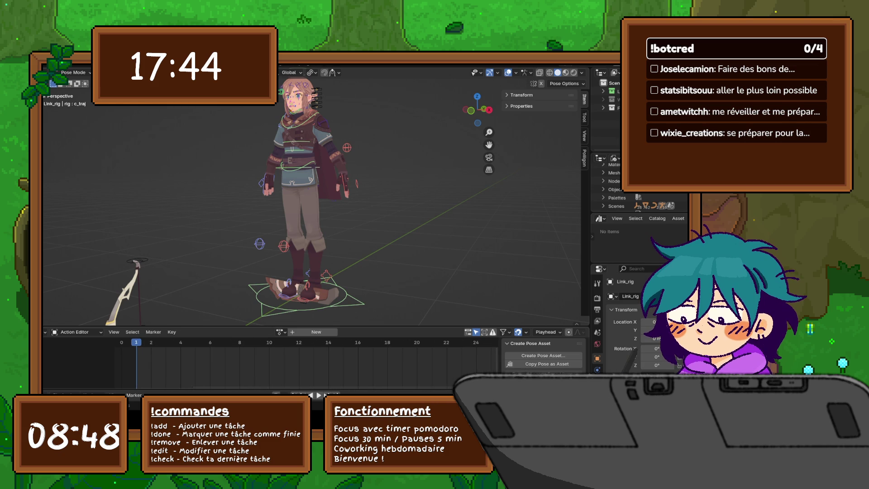
{"action": "left_click", "coordinate": [55, 332]}
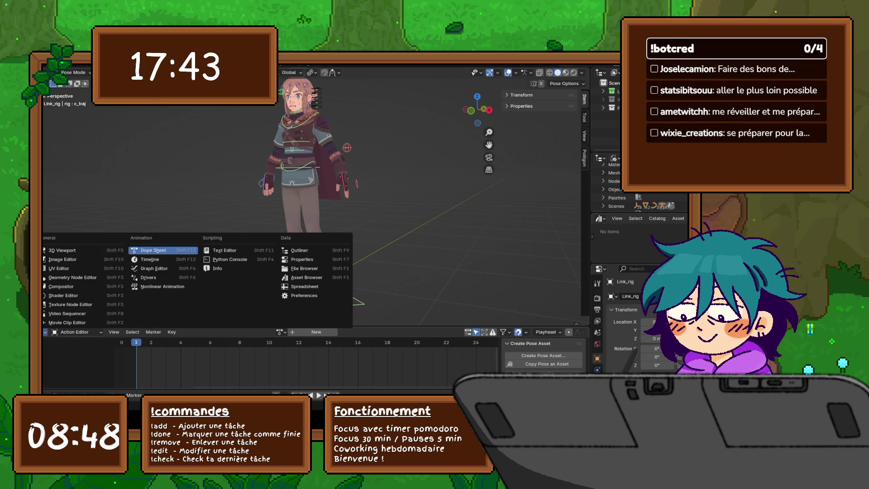
{"action": "left_click", "coordinate": [158, 260]}
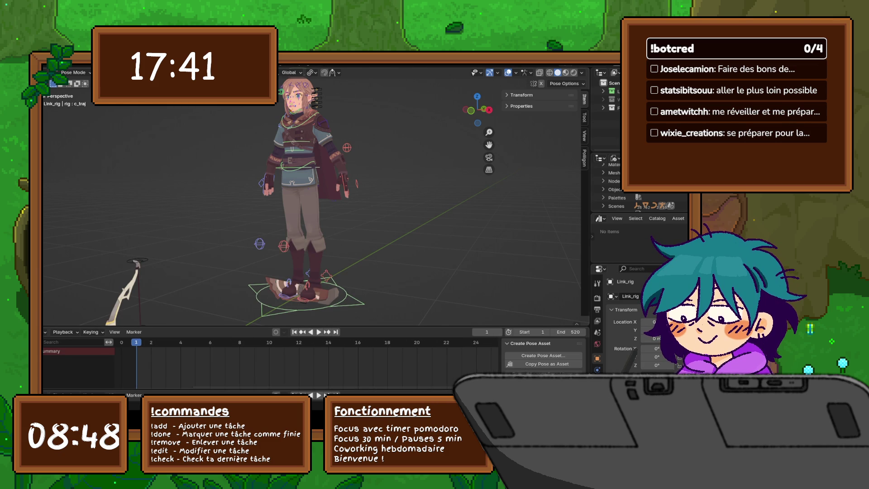
{"action": "left_click_drag", "start_coordinate": [317, 327], "coordinate": [317, 312]}
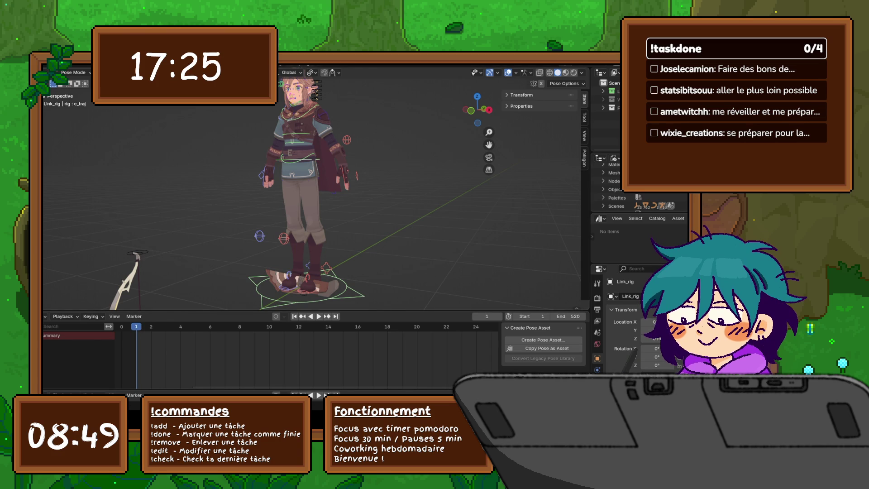
{"action": "scroll", "coordinate": [306, 190], "scroll_direction": "up", "scroll_amount": 2}
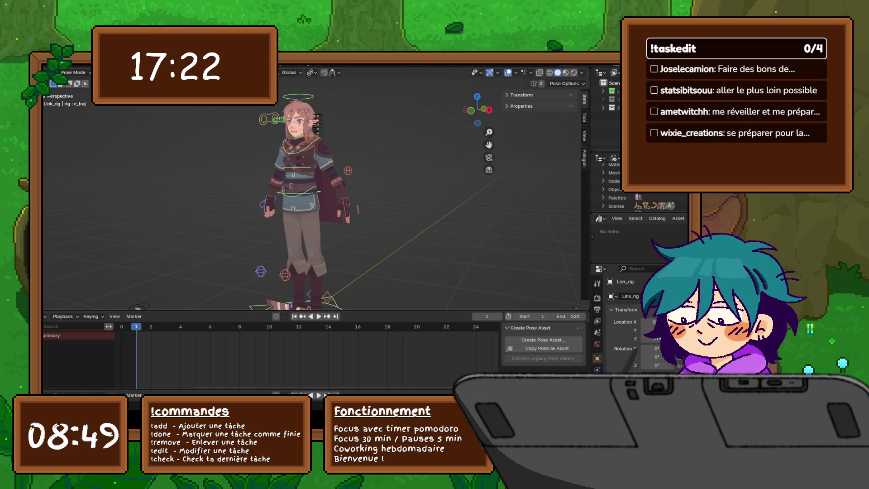
Step: Turn off Auto IK in the sidebar's Tool tab pose options
{"action": "key", "text": "n"}
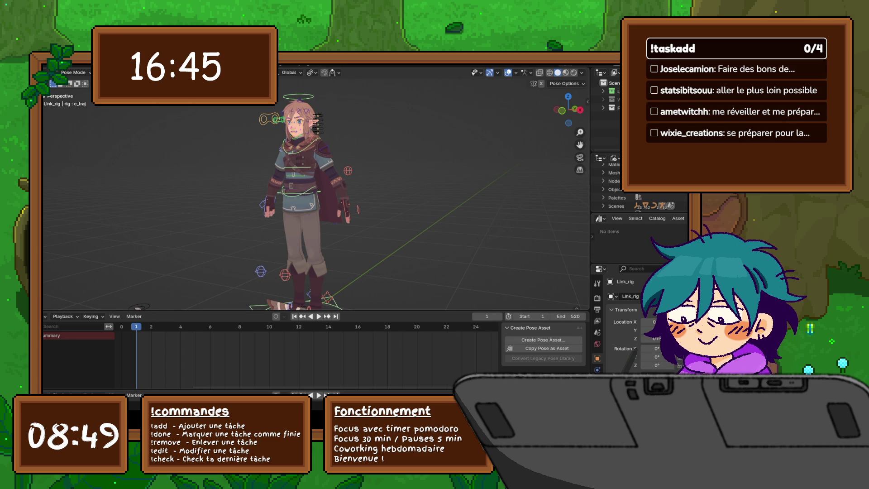
{"action": "key", "text": "n"}
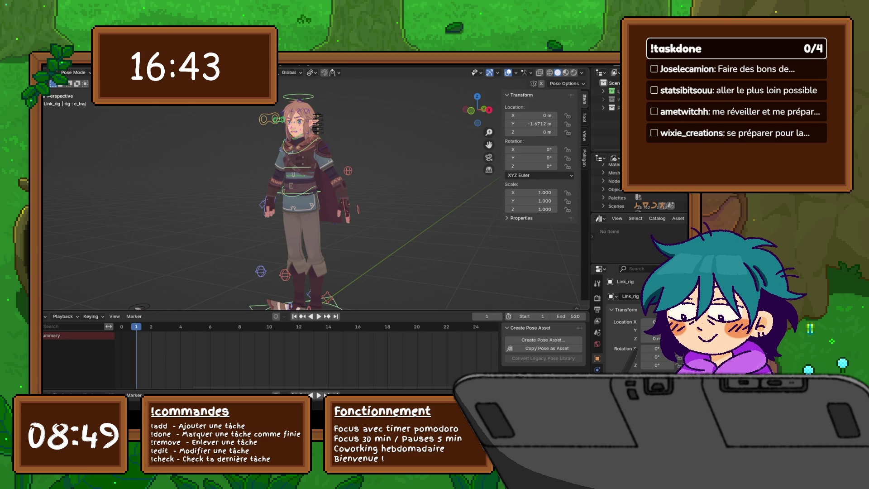
{"action": "left_click", "coordinate": [521, 106]}
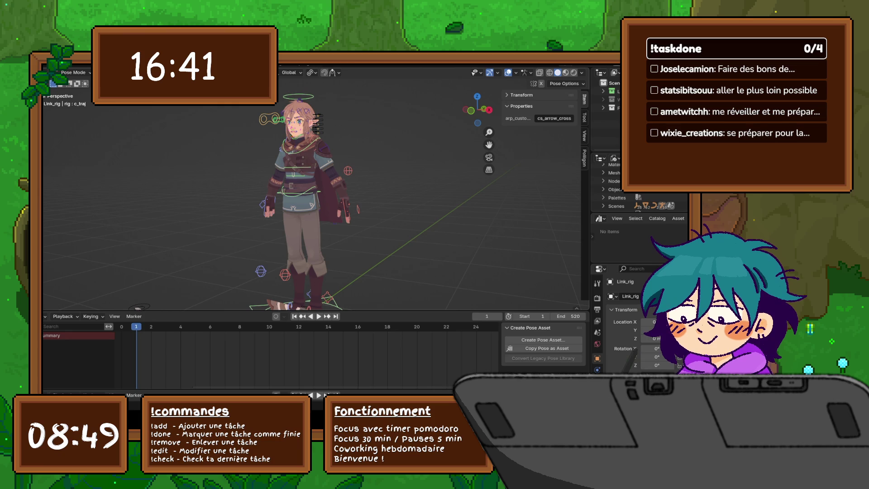
{"action": "left_click", "coordinate": [522, 106]}
{"action": "left_click", "coordinate": [585, 117]}
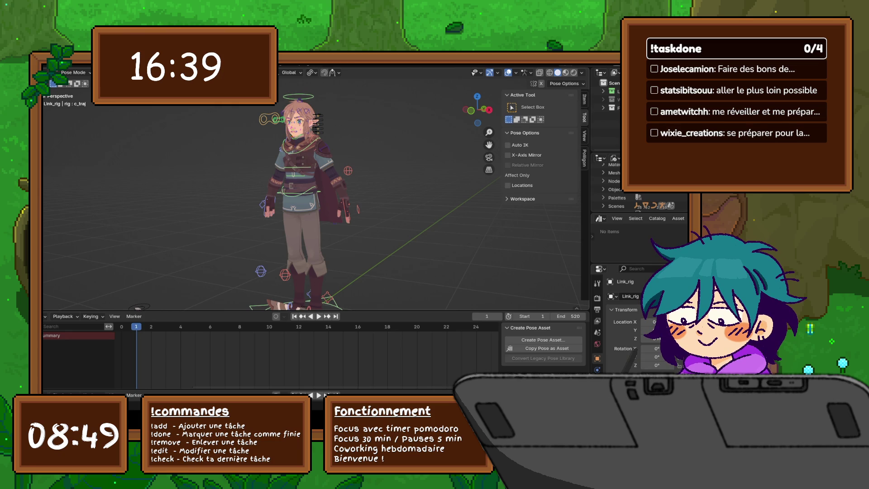
{"action": "left_click", "coordinate": [508, 145]}
Step: Collapse the workspace, tool and pose panels, keeping Pose Mode, and show the View tab
{"action": "left_click", "coordinate": [518, 199]}
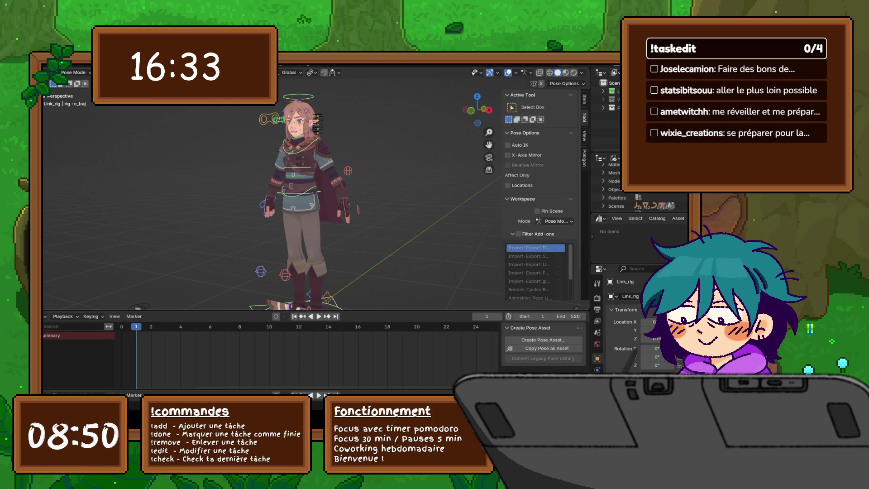
{"action": "left_click", "coordinate": [555, 221]}
{"action": "left_click", "coordinate": [560, 249]}
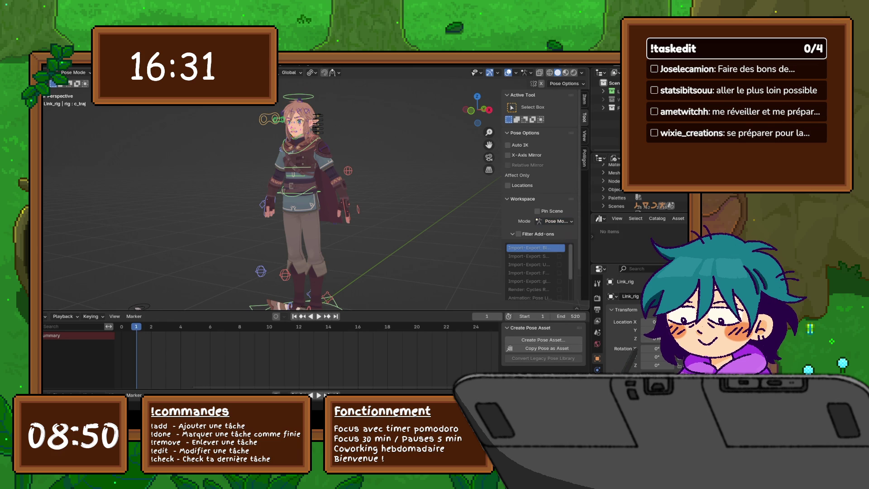
{"action": "left_click", "coordinate": [518, 199]}
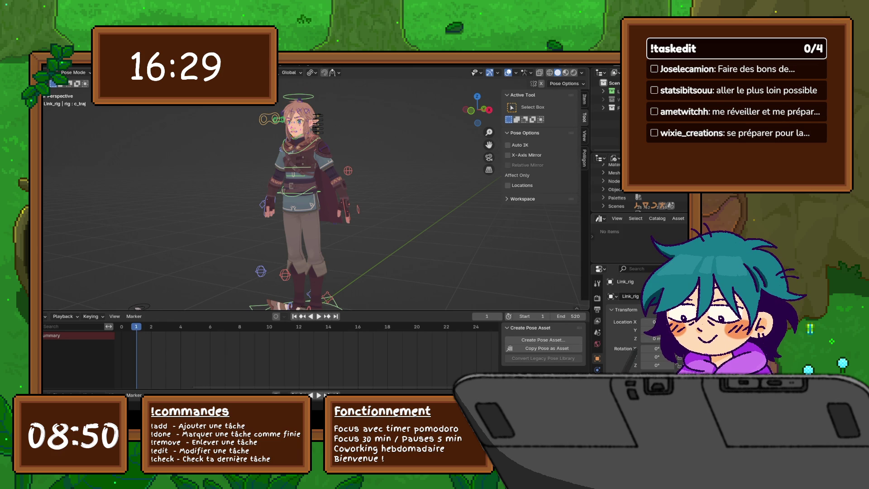
{"action": "left_click", "coordinate": [523, 95]}
{"action": "left_click", "coordinate": [525, 106]}
{"action": "left_click", "coordinate": [584, 135]}
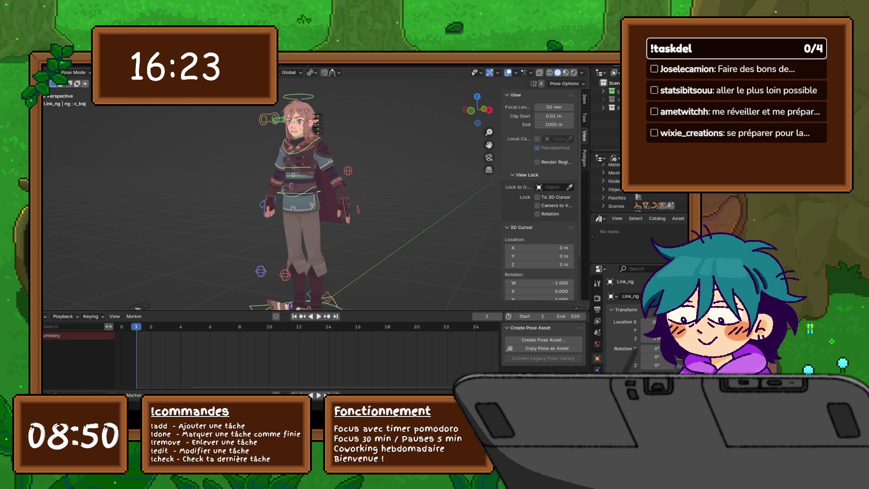
Step: Expand the Collections list, hide the WGTS collection and show Link_cs
{"action": "left_click", "coordinate": [521, 227]}
{"action": "left_click", "coordinate": [523, 250]}
{"action": "left_click", "coordinate": [522, 238]}
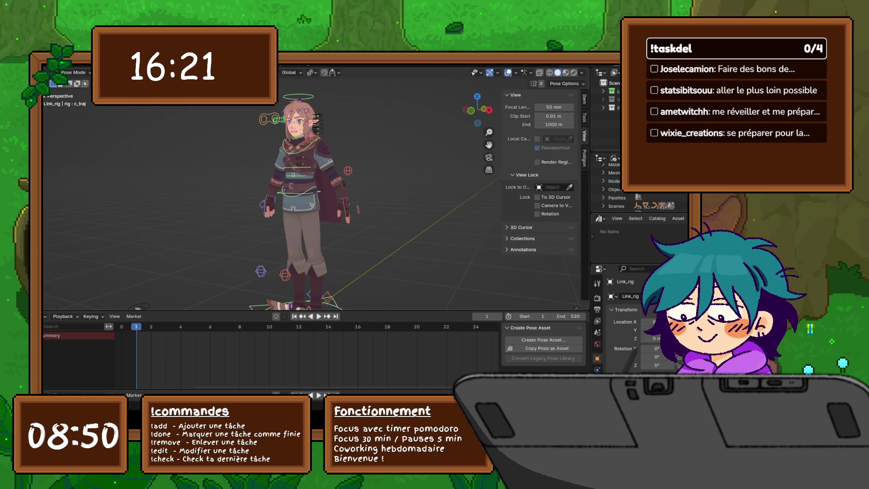
{"action": "scroll", "coordinate": [539, 195], "scroll_direction": "down", "scroll_amount": 4}
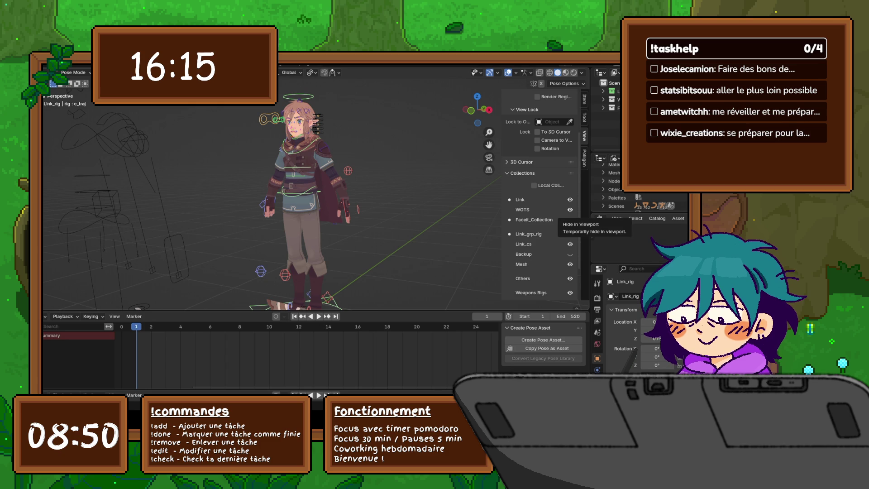
{"action": "left_click", "coordinate": [570, 210]}
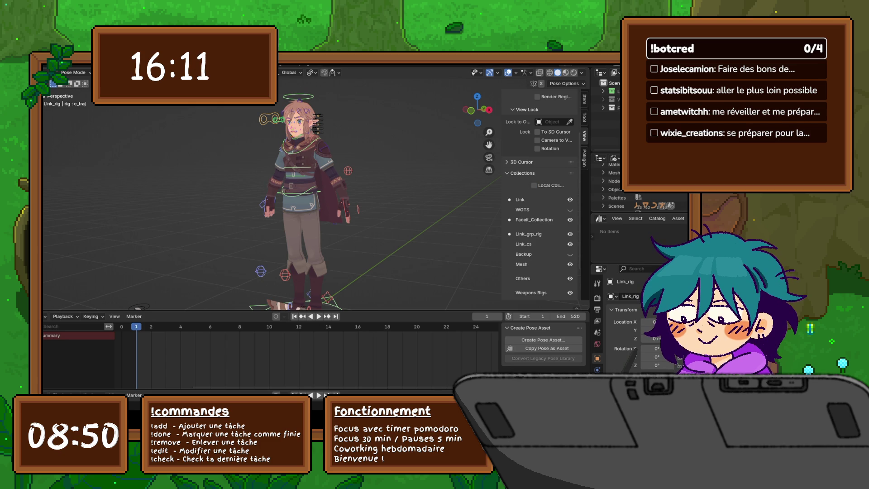
{"action": "left_click", "coordinate": [570, 244]}
{"action": "scroll", "coordinate": [272, 191], "scroll_direction": "up", "scroll_amount": 6}
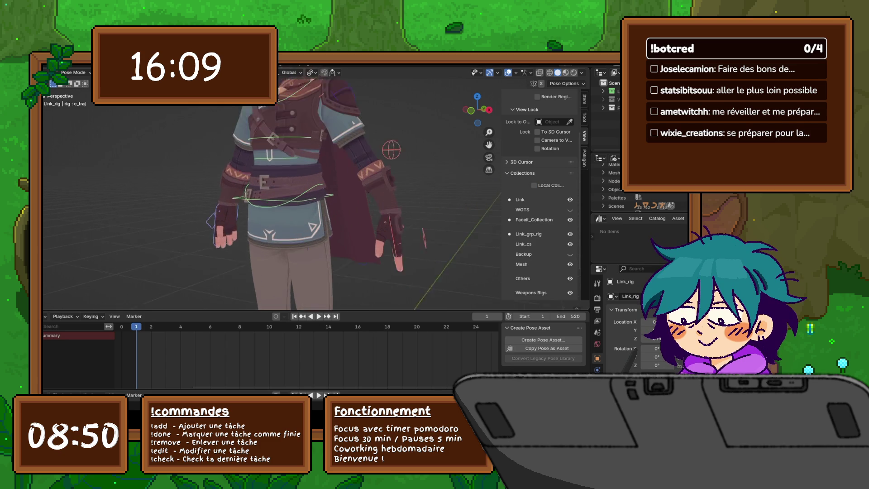
Step: Select the nose.002 bone and frame the elf's face around it
{"action": "middle_click_drag", "start_coordinate": [272, 190], "coordinate": [279, 217], "text": "shift"}
{"action": "left_click", "coordinate": [282, 97]}
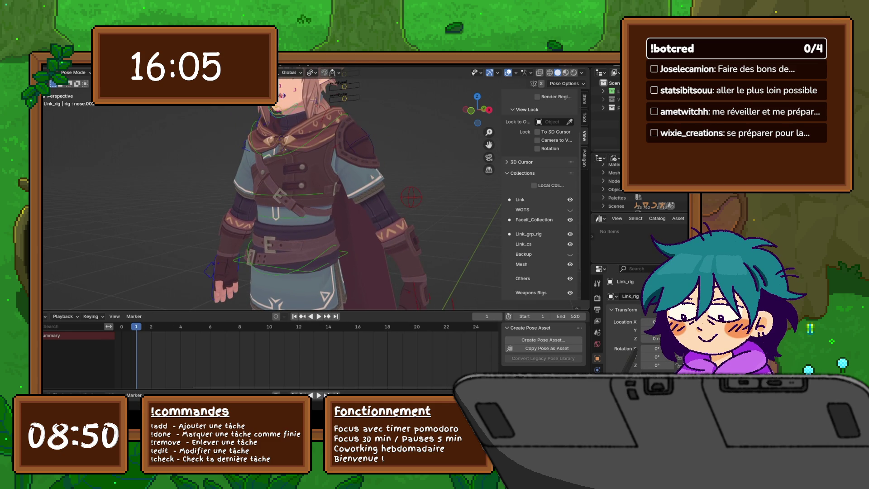
{"action": "key", "text": "KP_Decimal"}
{"action": "scroll", "coordinate": [272, 190], "scroll_direction": "down", "scroll_amount": 8}
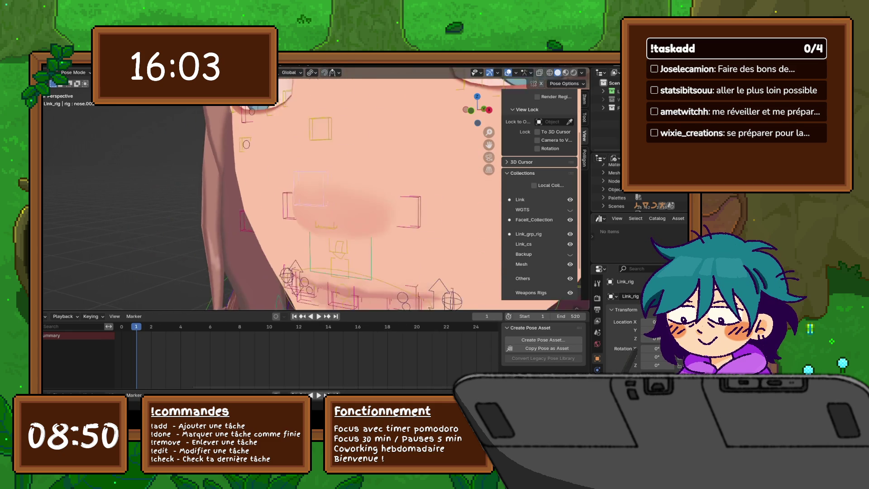
{"action": "middle_click_drag", "start_coordinate": [271, 190], "coordinate": [293, 191]}
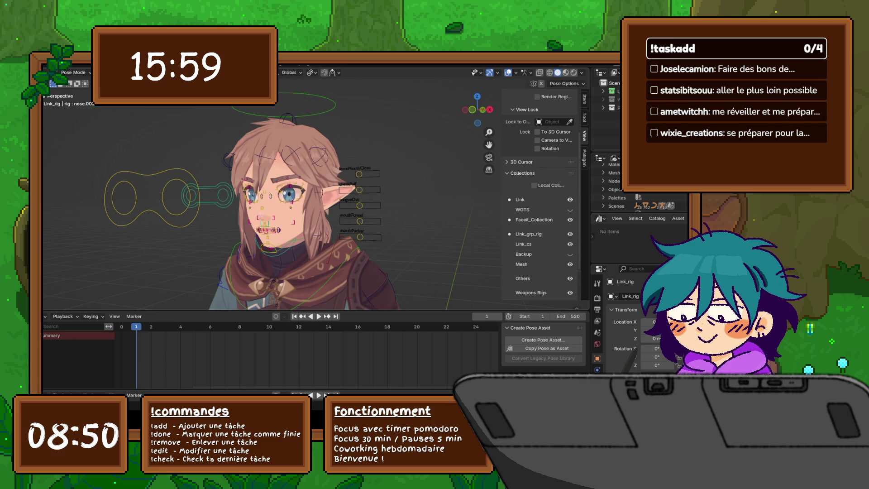
Step: Compare the face-rig and Link_grp_rig controls on and off, leaving both visible
{"action": "left_click", "coordinate": [570, 219]}
{"action": "left_click", "coordinate": [570, 220]}
{"action": "left_click", "coordinate": [570, 220]}
{"action": "left_click", "coordinate": [570, 220]}
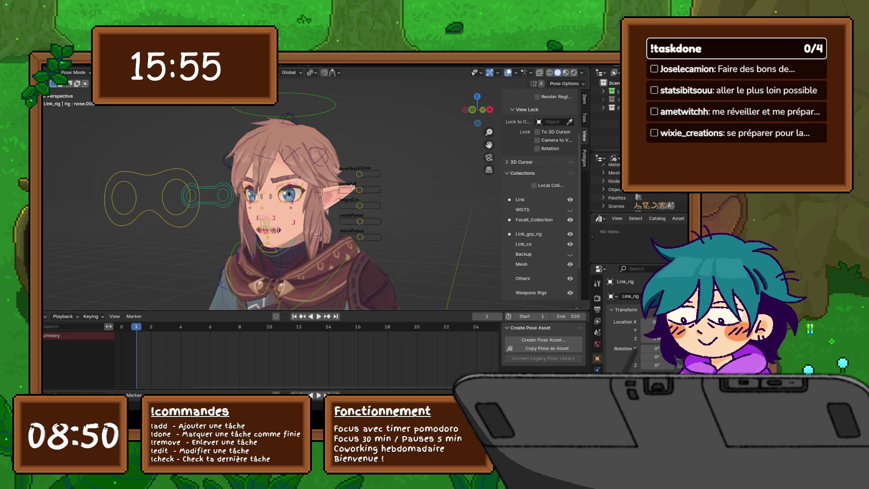
{"action": "left_click", "coordinate": [570, 220]}
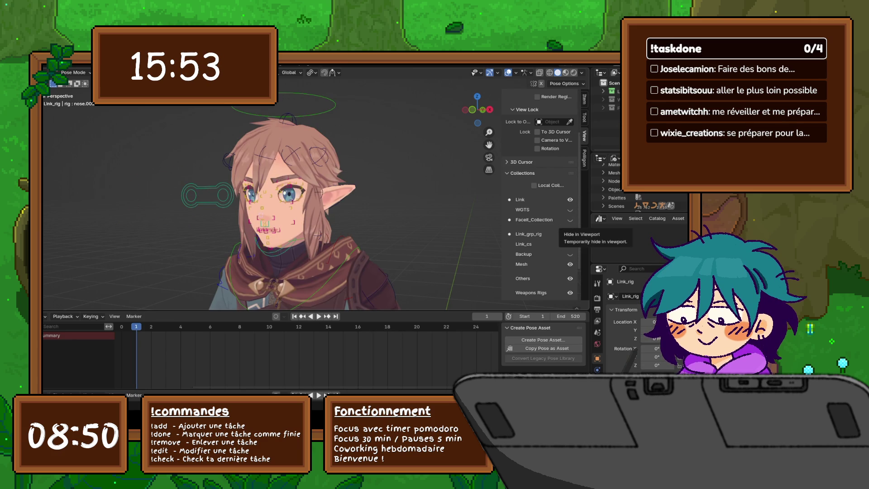
{"action": "left_click", "coordinate": [570, 220]}
{"action": "left_click", "coordinate": [570, 234]}
{"action": "left_click", "coordinate": [571, 234]}
{"action": "left_click", "coordinate": [571, 235]}
{"action": "left_click", "coordinate": [570, 234]}
{"action": "left_click", "coordinate": [570, 234]}
{"action": "left_click", "coordinate": [570, 234]}
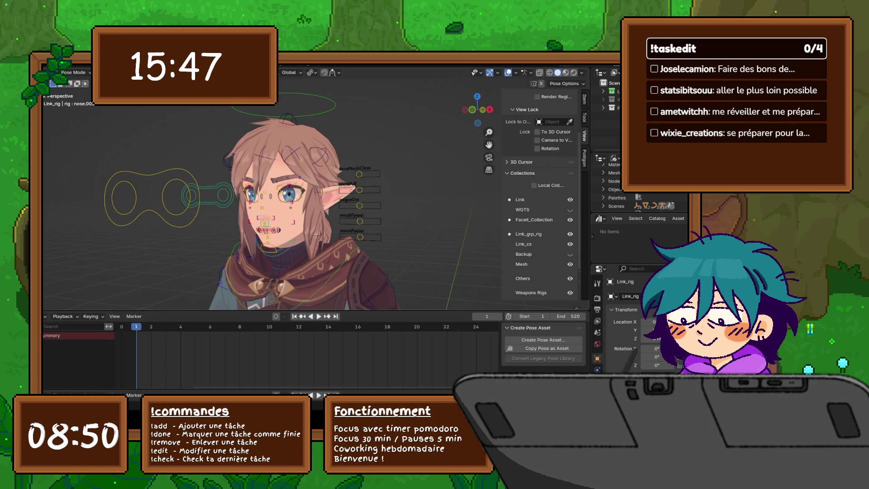
Step: Test the Link_cs, Backup, mesh and Others visibility, then hide Weapons Rigs
{"action": "left_click", "coordinate": [570, 244]}
{"action": "left_click", "coordinate": [570, 244]}
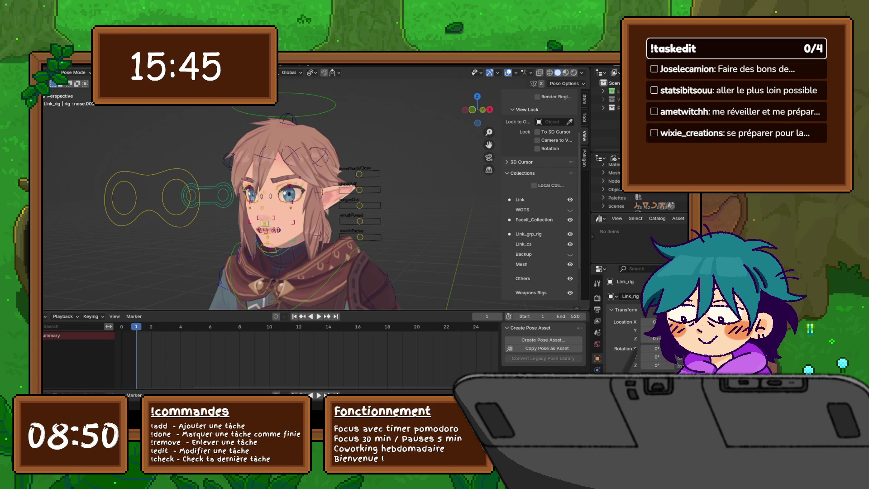
{"action": "left_click", "coordinate": [571, 254]}
{"action": "left_click", "coordinate": [570, 264]}
{"action": "left_click", "coordinate": [571, 264]}
{"action": "left_click", "coordinate": [570, 279]}
{"action": "left_click", "coordinate": [570, 279]}
{"action": "left_click", "coordinate": [570, 293]}
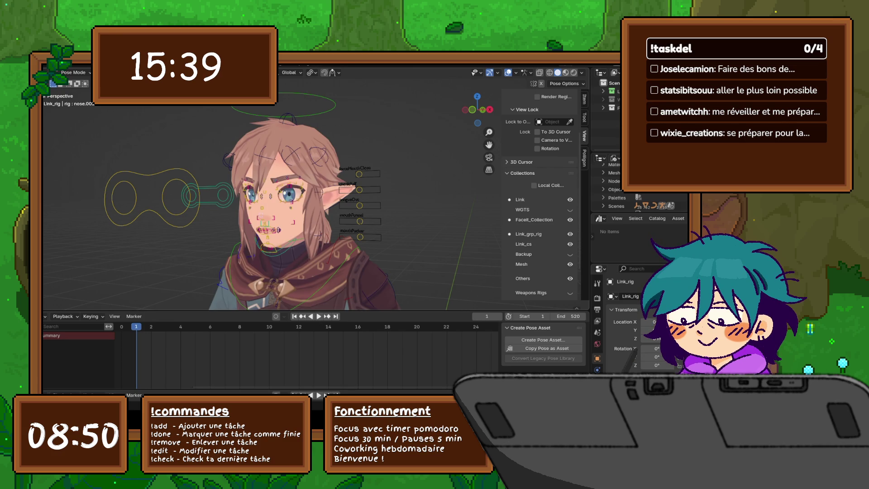
{"action": "scroll", "coordinate": [272, 203], "scroll_direction": "down", "scroll_amount": 5}
{"action": "scroll", "coordinate": [272, 204], "scroll_direction": "up", "scroll_amount": 2}
{"action": "middle_click_drag", "start_coordinate": [271, 203], "coordinate": [252, 186]}
Step: Toggle the Weapons Rigs and Others collections, leaving both hidden
{"action": "left_click", "coordinate": [570, 292]}
{"action": "left_click_drag", "start_coordinate": [570, 219], "coordinate": [570, 244]}
{"action": "right_click", "coordinate": [531, 293]}
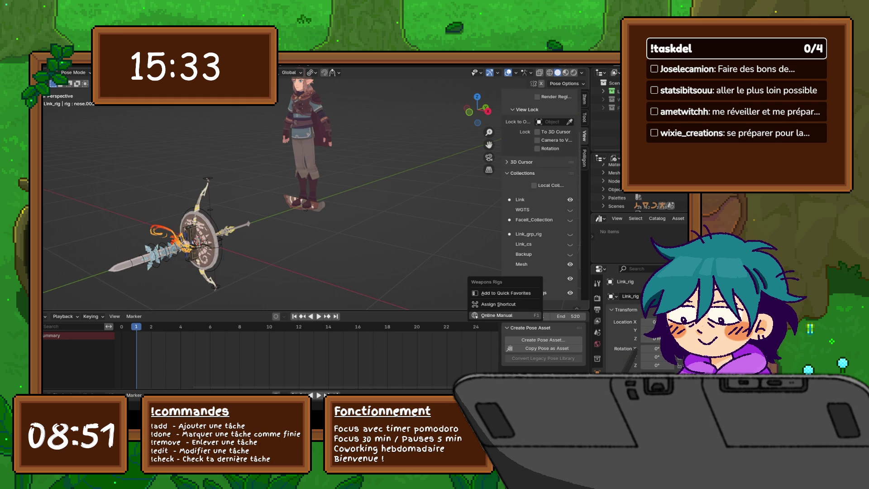
{"action": "left_click", "coordinate": [570, 293]}
{"action": "left_click", "coordinate": [570, 292]}
{"action": "left_click", "coordinate": [570, 292]}
{"action": "left_click", "coordinate": [570, 293]}
{"action": "left_click_drag", "start_coordinate": [570, 279], "coordinate": [570, 292]}
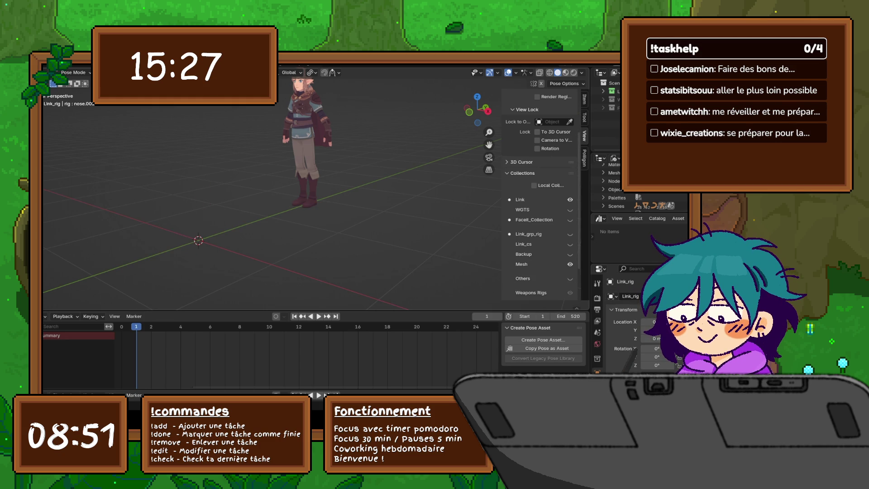
{"action": "left_click", "coordinate": [570, 279]}
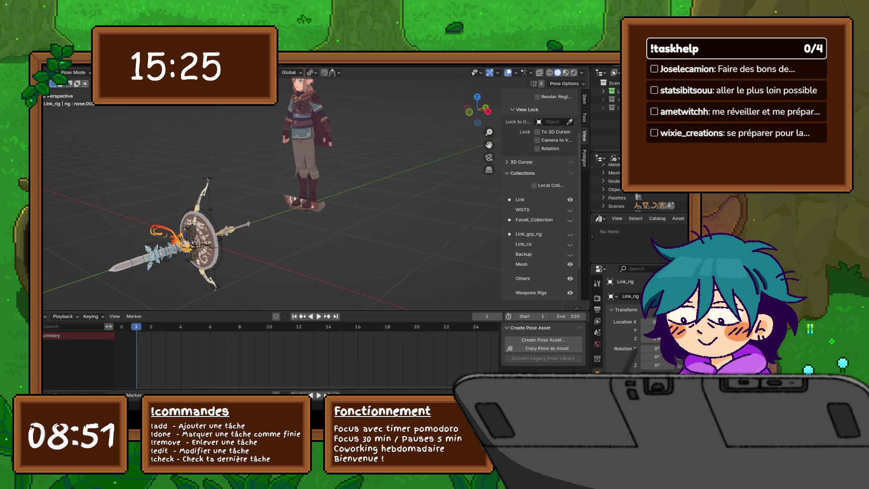
{"action": "left_click", "coordinate": [570, 278]}
Step: Show the Link_grp_rig character controls and select the eye-target control by the head
{"action": "mouse_move", "coordinate": [272, 182]}
{"action": "middle_mouse_down"}
{"action": "mouse_move", "coordinate": [290, 181]}
{"action": "mouse_move", "coordinate": [307, 203]}
{"action": "mouse_move", "coordinate": [299, 201]}
{"action": "middle_mouse_up"}
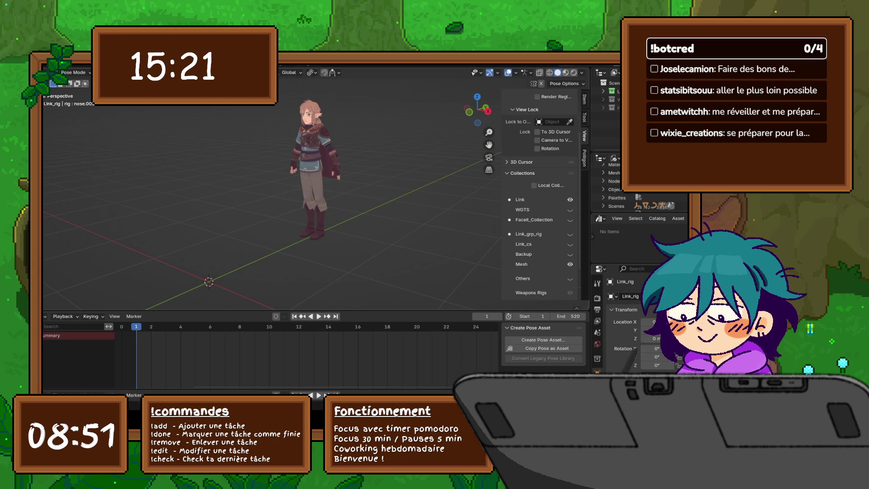
{"action": "left_click", "coordinate": [570, 279]}
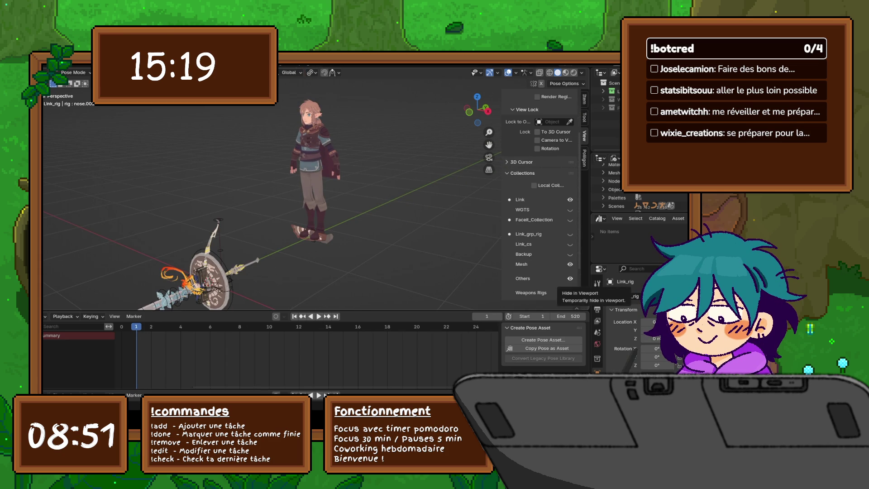
{"action": "left_click", "coordinate": [571, 278]}
{"action": "left_click", "coordinate": [570, 235]}
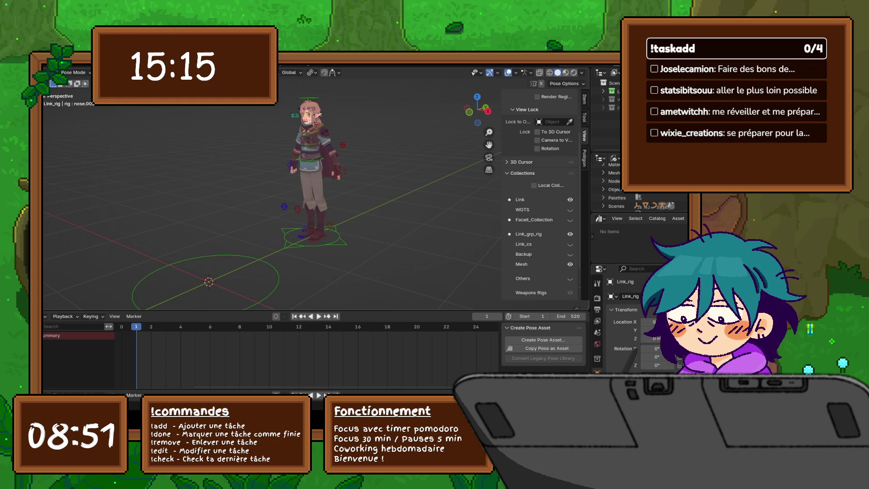
{"action": "mouse_move", "coordinate": [272, 204]}
{"action": "middle_mouse_down"}
{"action": "mouse_move", "coordinate": [281, 201]}
{"action": "mouse_move", "coordinate": [267, 208]}
{"action": "mouse_move", "coordinate": [279, 212]}
{"action": "mouse_move", "coordinate": [285, 200]}
{"action": "mouse_move", "coordinate": [272, 208]}
{"action": "mouse_move", "coordinate": [294, 205]}
{"action": "middle_mouse_up"}
{"action": "left_click", "coordinate": [264, 158]}
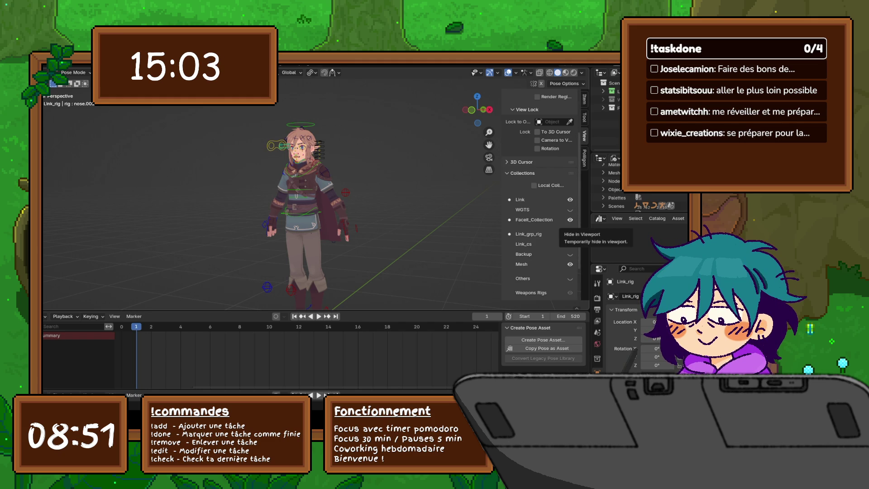
Step: Hide the Facelt_Collection face controls, select the root bone and enable Auto Keying
{"action": "left_click", "coordinate": [570, 220]}
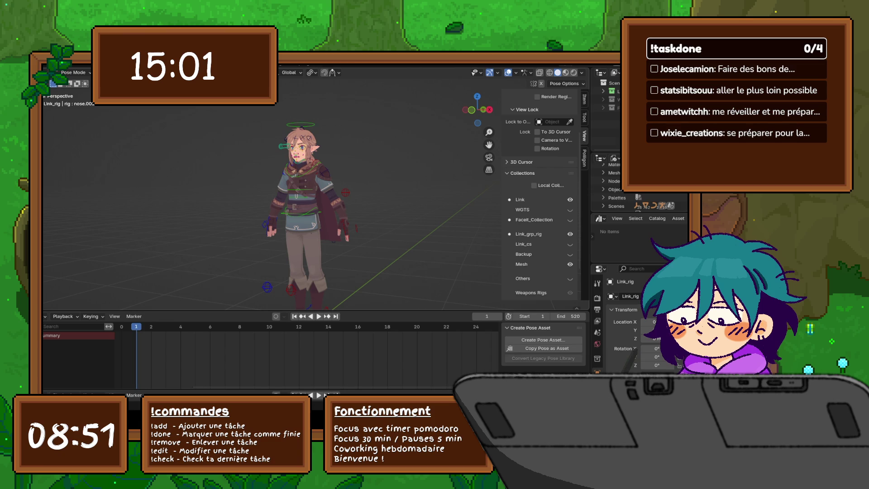
{"action": "left_click", "coordinate": [310, 307]}
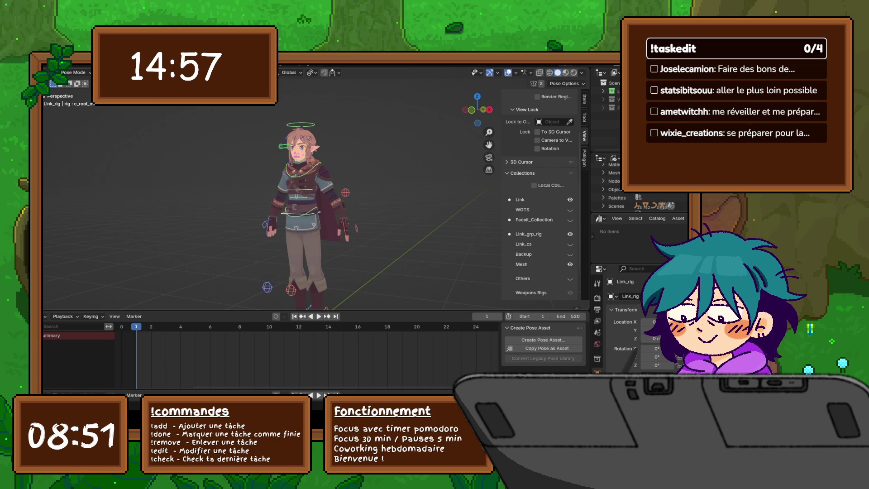
{"action": "key", "text": "k"}
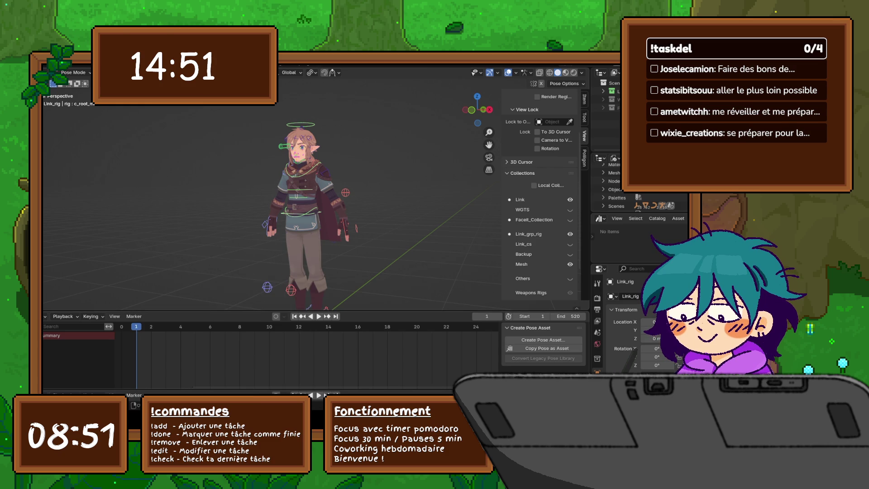
{"action": "left_click", "coordinate": [91, 317]}
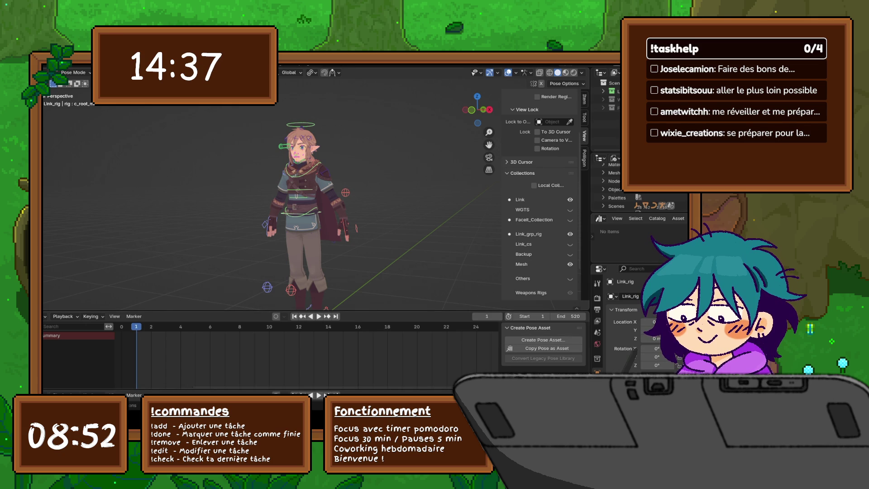
{"action": "left_click", "coordinate": [276, 316]}
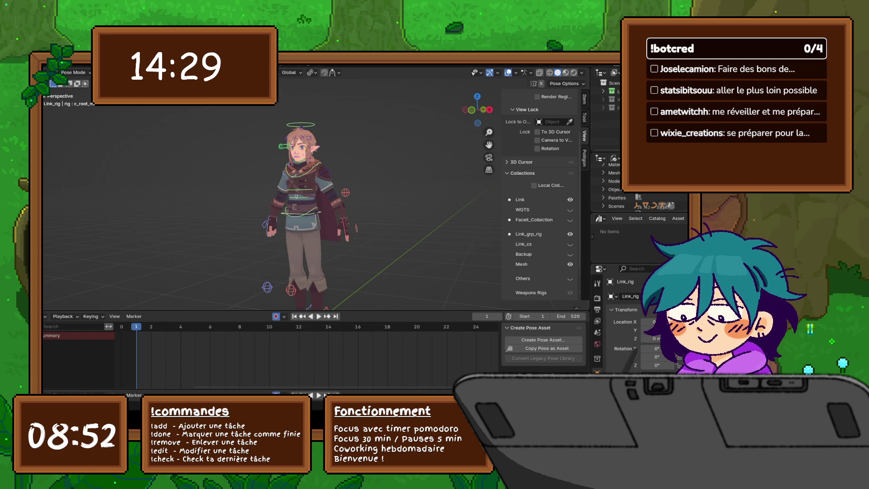
{"action": "key", "text": "i"}
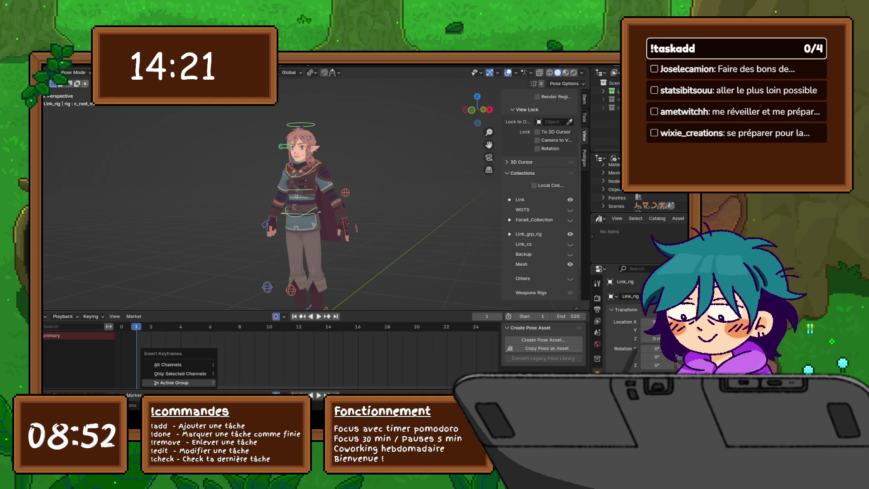
Step: Select all rig controls and keyframe the whole pose at frame 1
{"action": "key", "text": "Escape"}
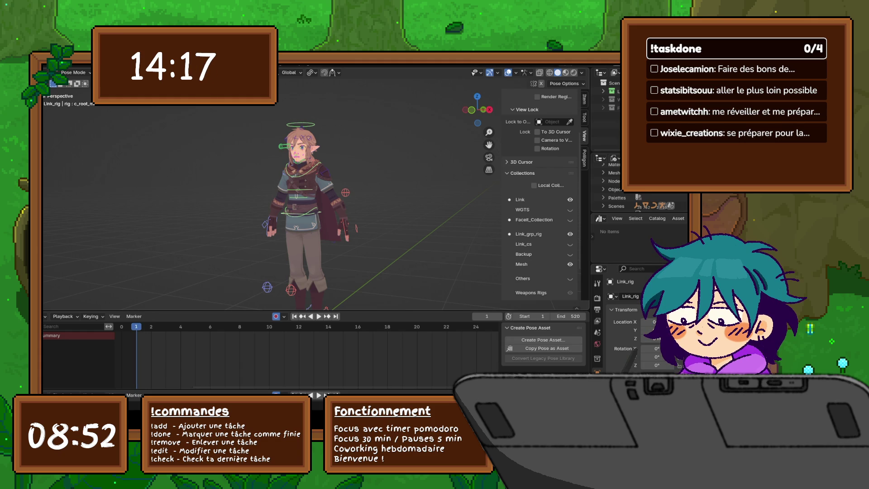
{"action": "key", "text": "a"}
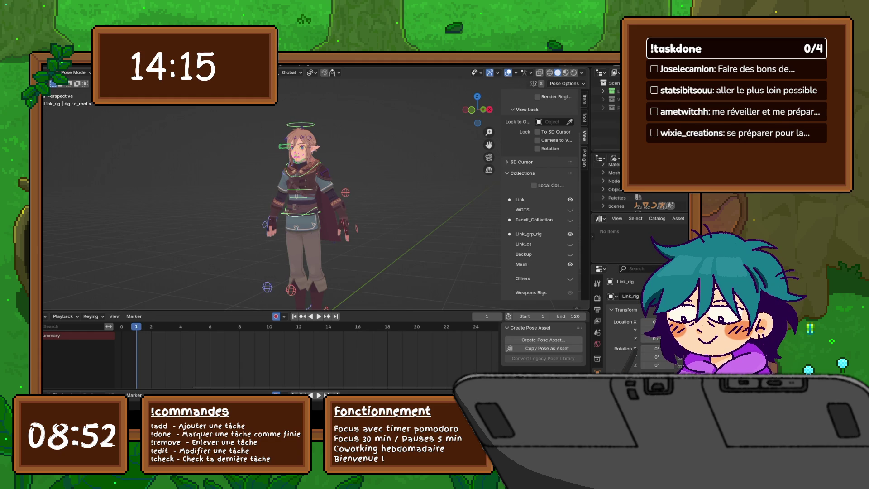
{"action": "key", "text": "i"}
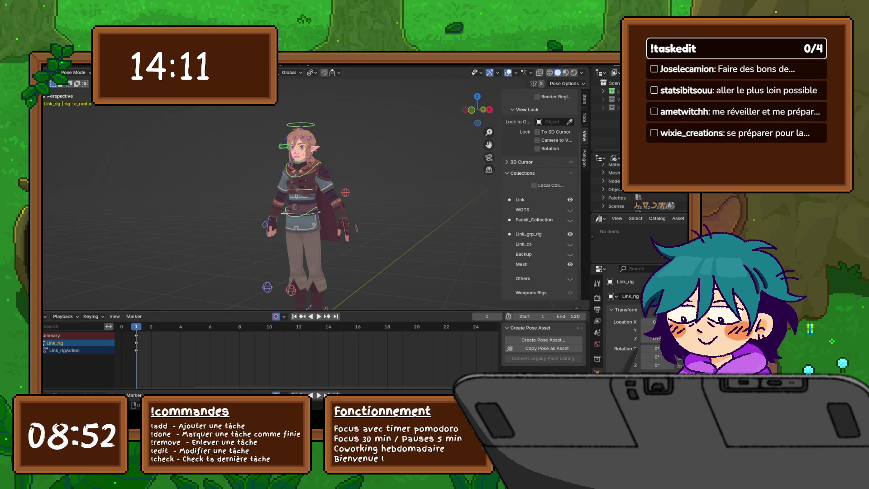
Step: Expand the per-bone keyed channels to review them, then collapse them again
{"action": "key", "text": "ctrl+KP_Add"}
{"action": "key", "text": "ctrl+KP_Add"}
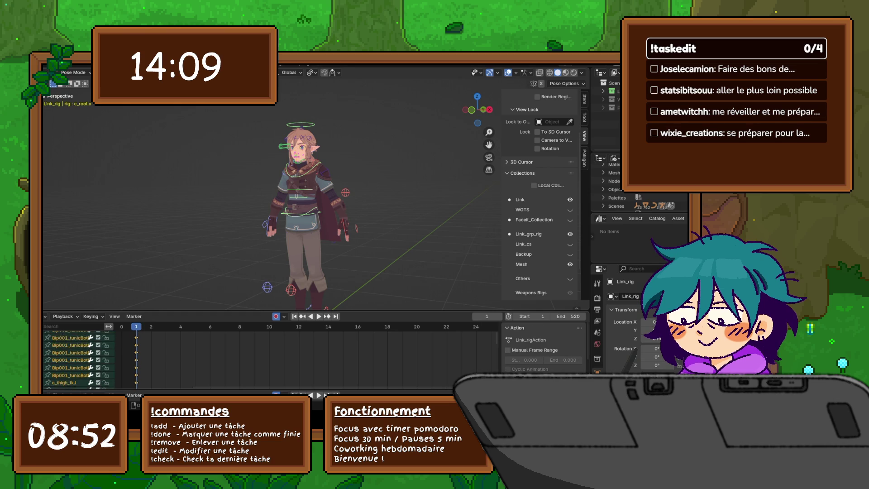
{"action": "scroll", "coordinate": [79, 360], "scroll_direction": "up", "scroll_amount": 3}
{"action": "scroll", "coordinate": [80, 360], "scroll_direction": "down", "scroll_amount": 2}
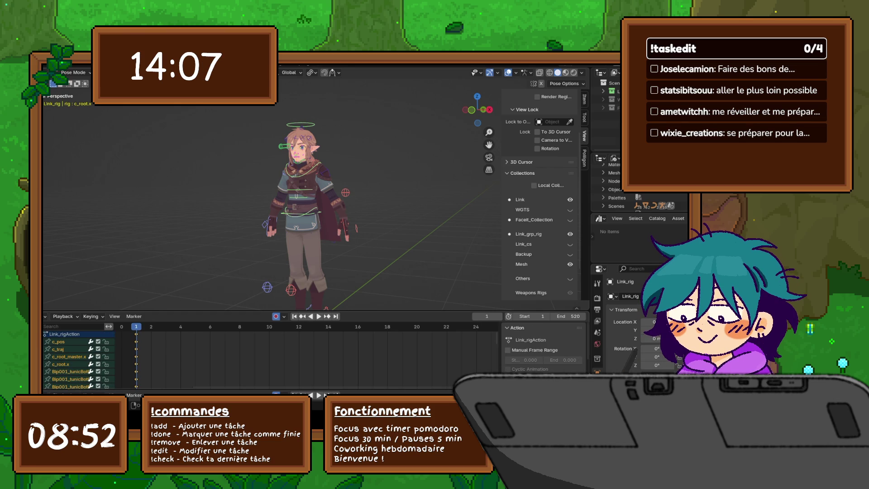
{"action": "scroll", "coordinate": [79, 360], "scroll_direction": "down", "scroll_amount": 3}
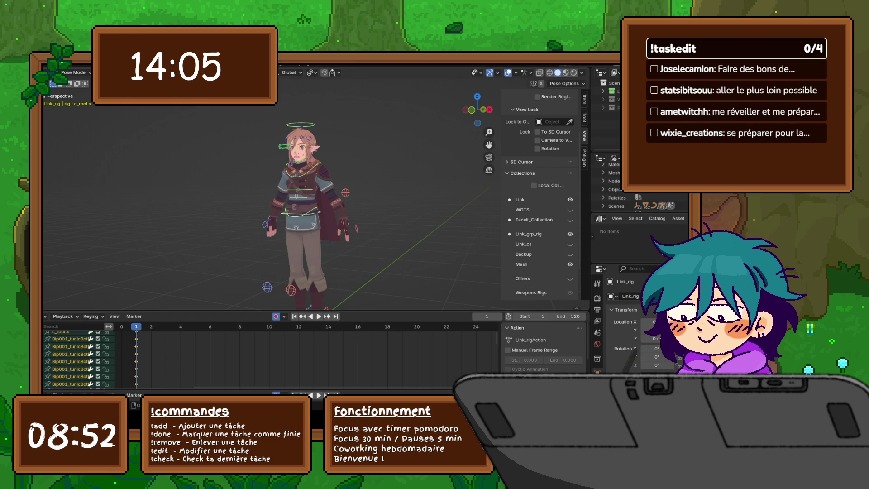
{"action": "scroll", "coordinate": [79, 360], "scroll_direction": "up", "scroll_amount": 3}
{"action": "scroll", "coordinate": [79, 360], "scroll_direction": "up", "scroll_amount": 2}
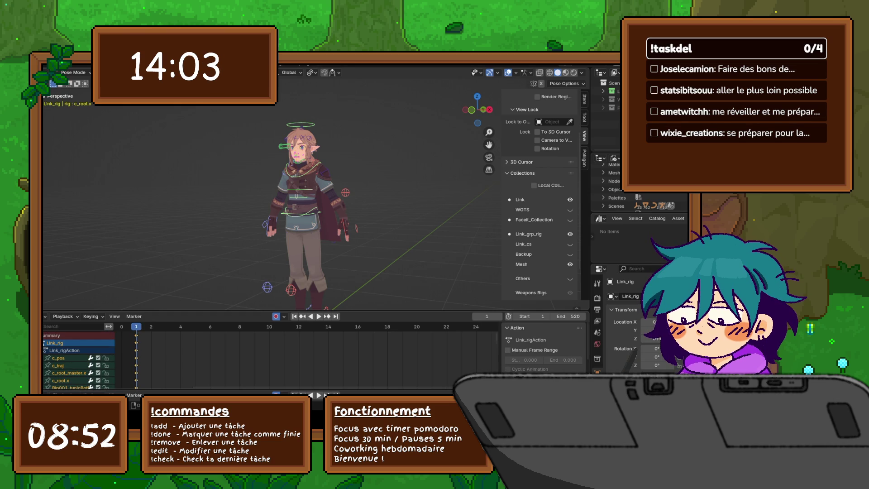
{"action": "key", "text": "ctrl+KP_Subtract"}
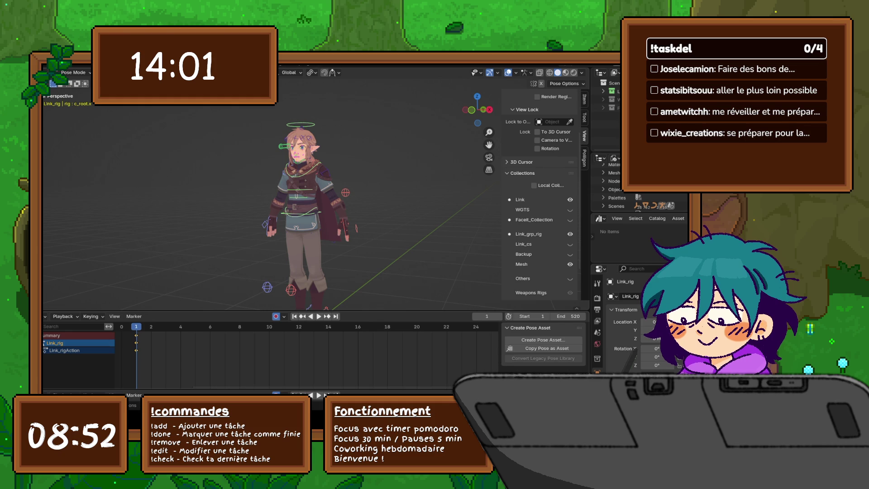
{"action": "middle_click_drag", "start_coordinate": [271, 204], "coordinate": [317, 203]}
{"action": "scroll", "coordinate": [272, 204], "scroll_direction": "down", "scroll_amount": 4}
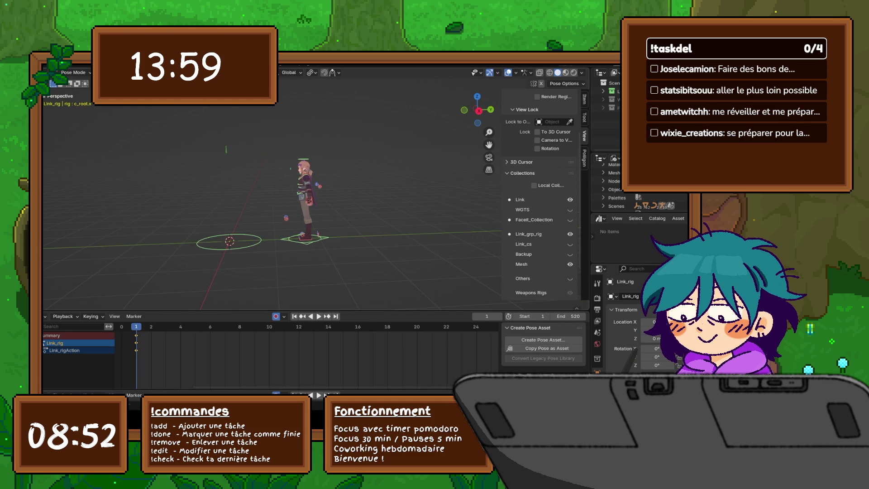
Step: Reset the c_traj control's location to the origin in the Item tab and frame the character
{"action": "left_click", "coordinate": [307, 239]}
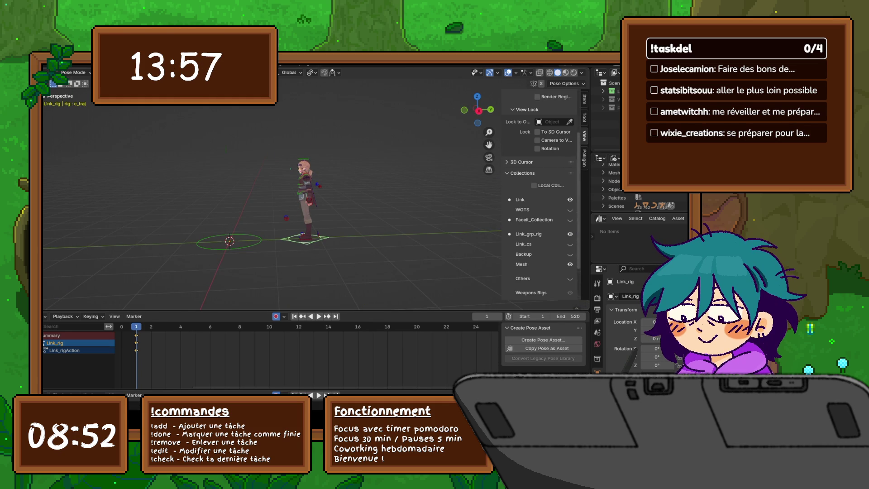
{"action": "left_click", "coordinate": [584, 99]}
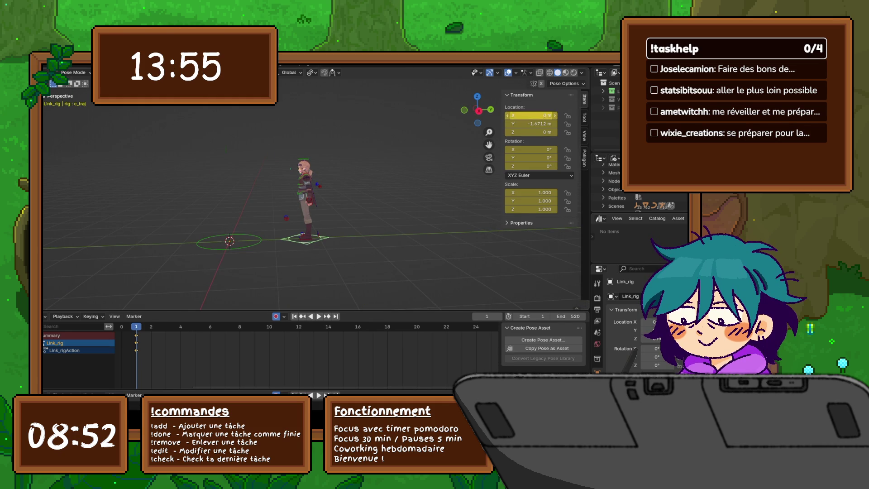
{"action": "key", "text": "BackSpace"}
{"action": "middle_click_drag", "start_coordinate": [317, 190], "coordinate": [385, 190]}
{"action": "scroll", "coordinate": [276, 204], "scroll_direction": "up", "scroll_amount": 5}
{"action": "mouse_move", "coordinate": [226, 190]}
{"action": "middle_mouse_down", "text": "shift"}
{"action": "mouse_move", "coordinate": [236, 181]}
{"action": "mouse_move", "coordinate": [385, 182]}
{"action": "middle_mouse_up", "text": "shift"}
{"action": "scroll", "coordinate": [313, 190], "scroll_direction": "down", "scroll_amount": 5}
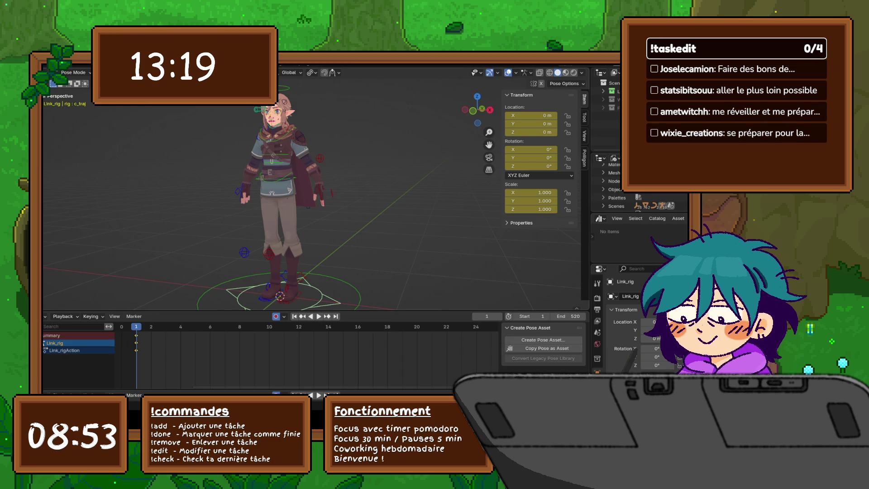
Step: Play the animation briefly, then select the root control and nudge it slightly
{"action": "key", "text": "Right"}
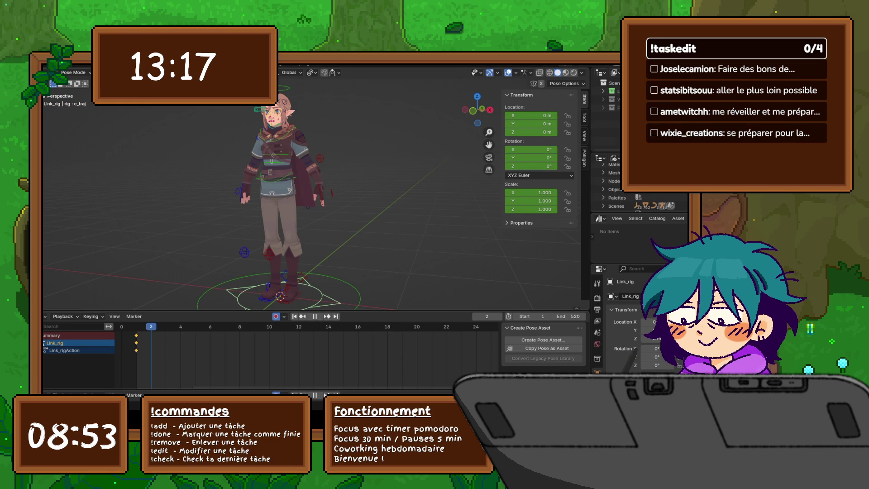
{"action": "key", "text": "space"}
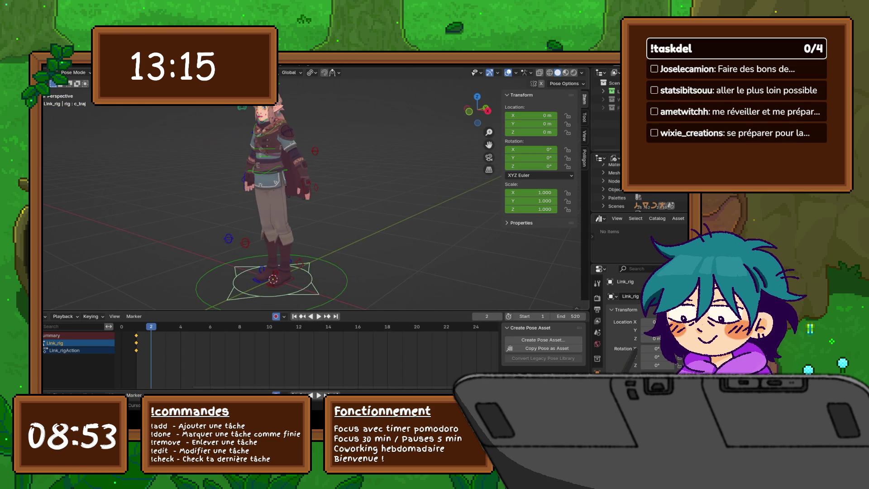
{"action": "left_click", "coordinate": [348, 282]}
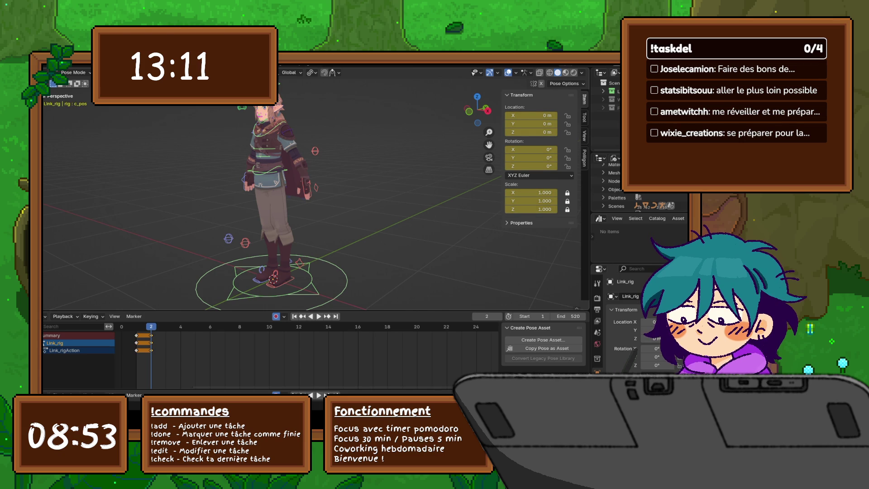
{"action": "left_click", "coordinate": [269, 170]}
{"action": "middle_click_drag", "start_coordinate": [317, 204], "coordinate": [283, 204]}
{"action": "key", "text": "g"}
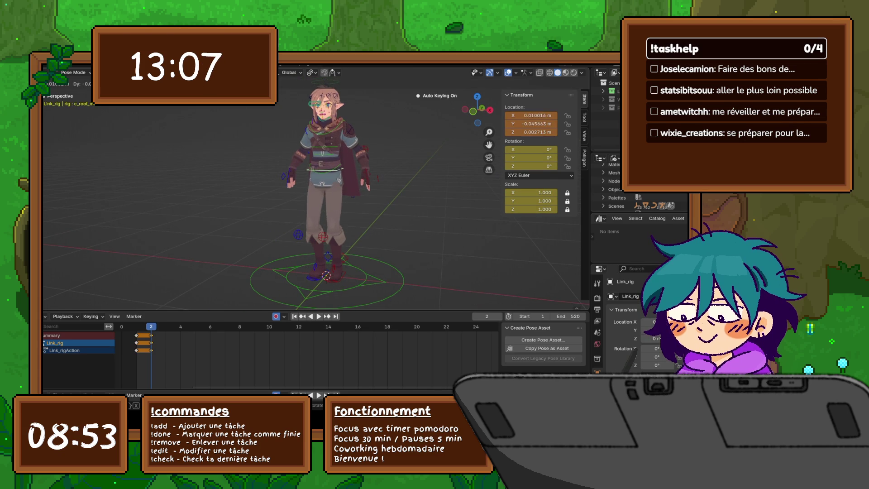
{"action": "key", "text": "Return"}
Step: Try moving the foot IK control vertically and turning it, then discard those foot changes
{"action": "left_click", "coordinate": [335, 276]}
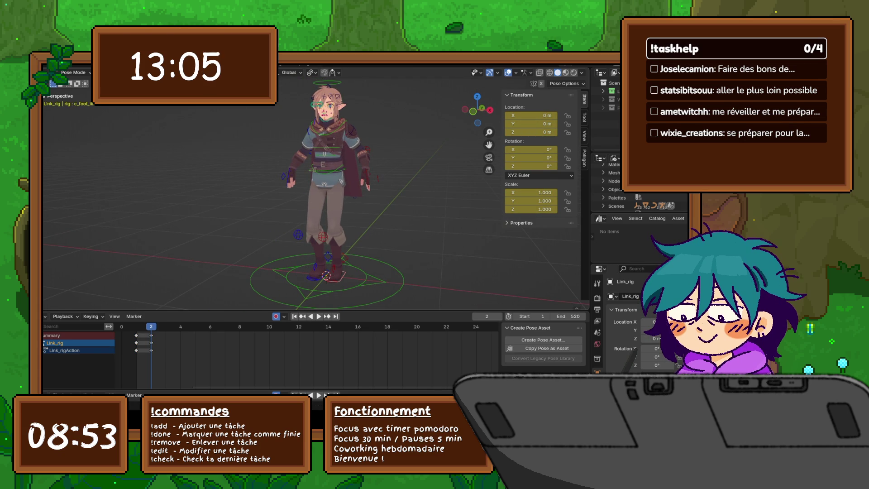
{"action": "key", "text": "g"}
{"action": "key", "text": "z"}
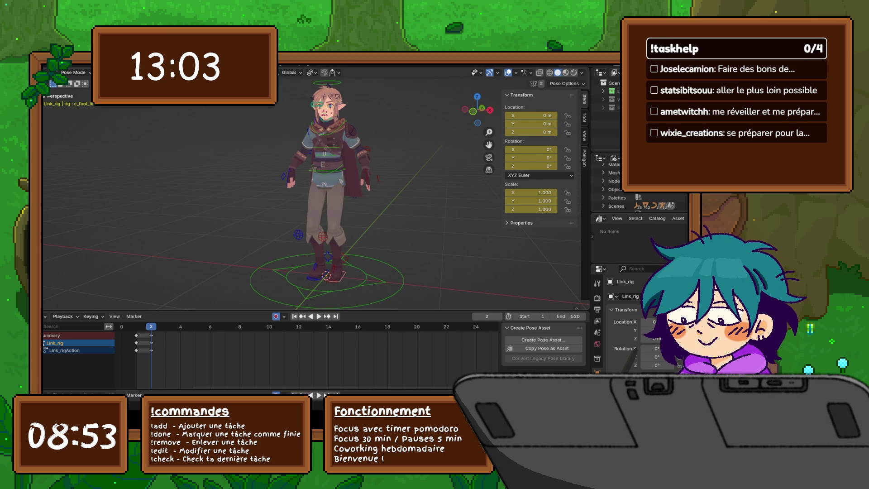
{"action": "key", "text": "Return"}
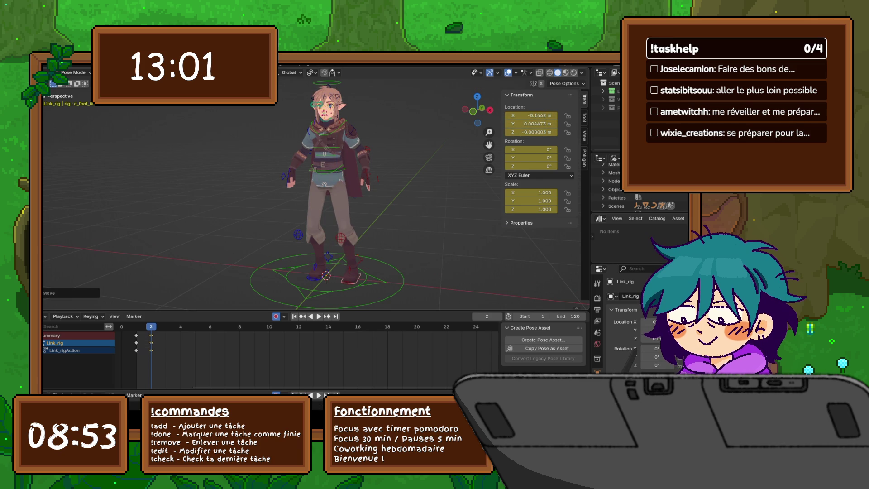
{"action": "key", "text": "r"}
{"action": "key", "text": "z"}
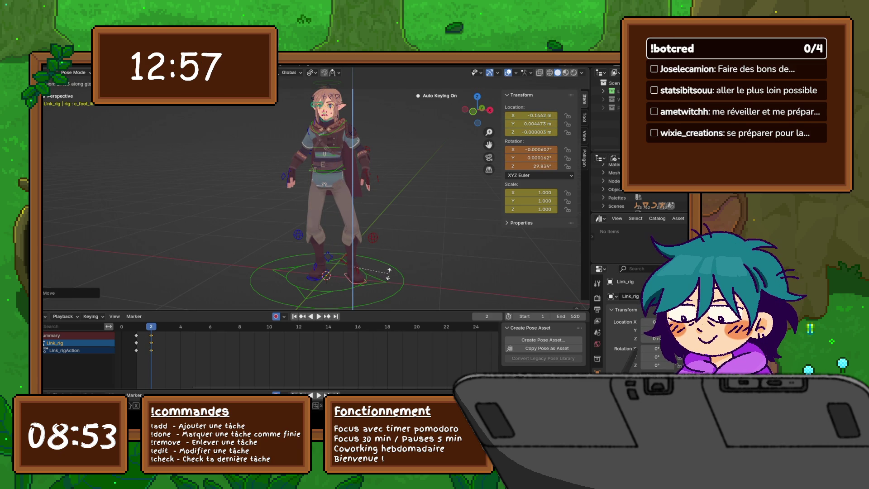
{"action": "key", "text": "Escape"}
{"action": "key", "text": "ctrl+z"}
{"action": "key", "text": "ctrl+z"}
{"action": "key", "text": "ctrl+z"}
{"action": "key", "text": "ctrl+z"}
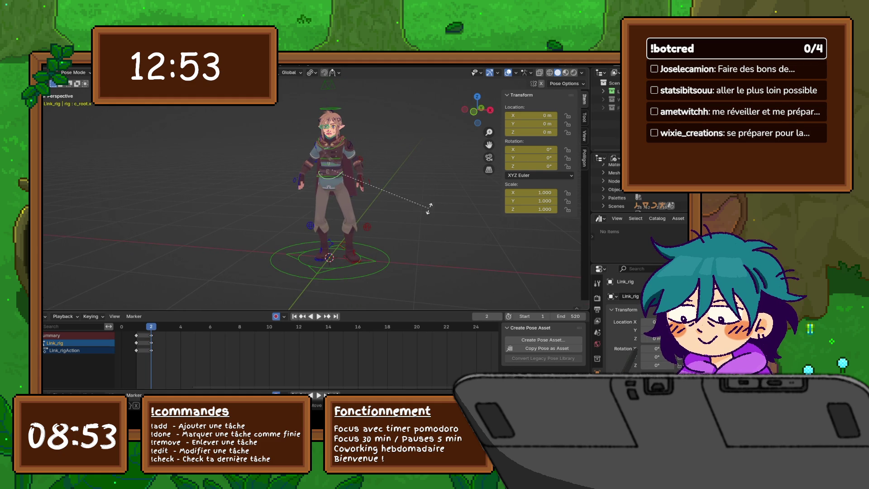
{"action": "key", "text": "Escape"}
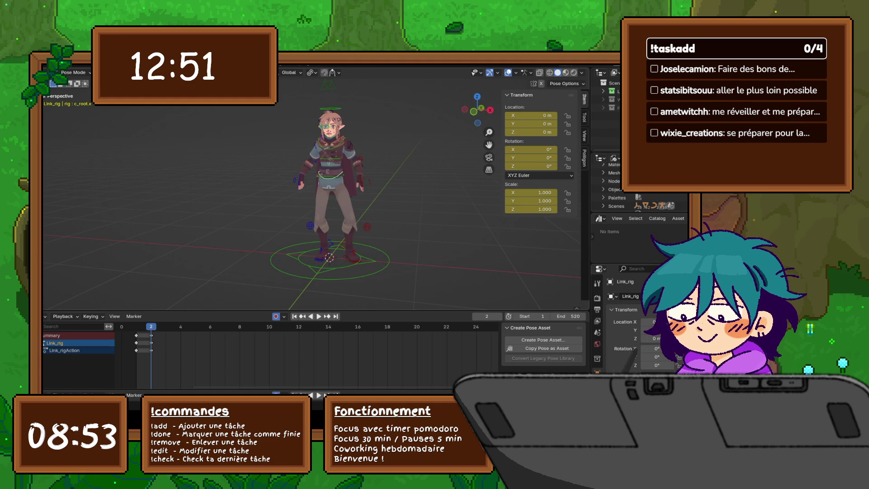
Step: Shift the whole rig to X -0.03786 m, Y -0.01965 m, Z 0.012187 m
{"action": "key", "text": "g"}
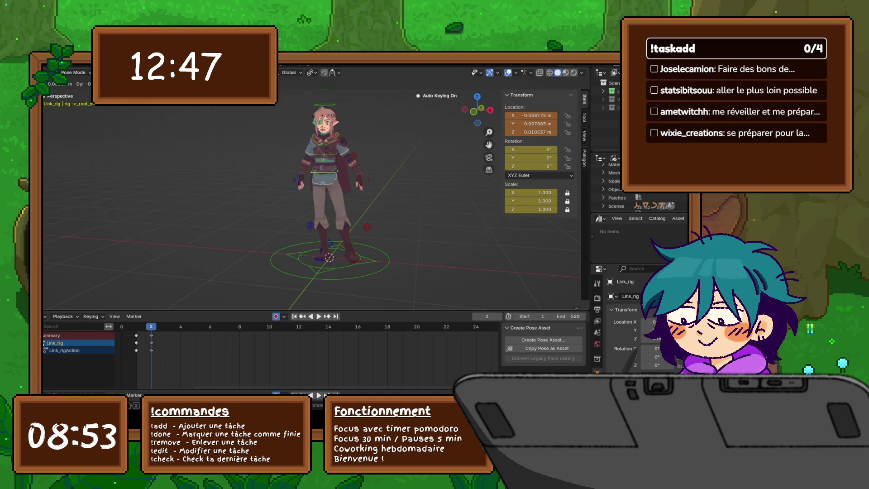
{"action": "key", "text": "Return"}
{"action": "scroll", "coordinate": [339, 186], "scroll_direction": "up", "scroll_amount": 4}
{"action": "mouse_move", "coordinate": [339, 186]}
{"action": "middle_mouse_down"}
{"action": "mouse_move", "coordinate": [339, 158]}
{"action": "mouse_move", "coordinate": [340, 218]}
{"action": "middle_mouse_up"}
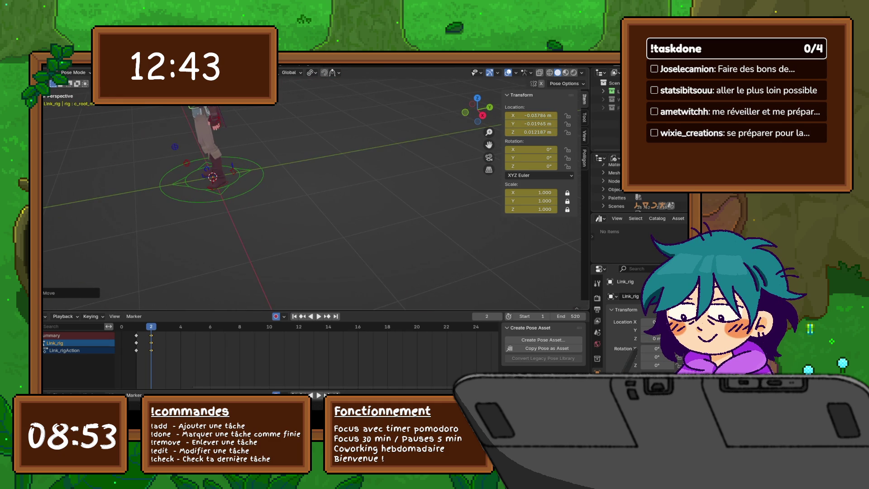
Step: Select the ground trajectory control, centre the view on it, and tilt the foot forward on X
{"action": "left_click", "coordinate": [236, 171]}
{"action": "key", "text": "KP_Decimal"}
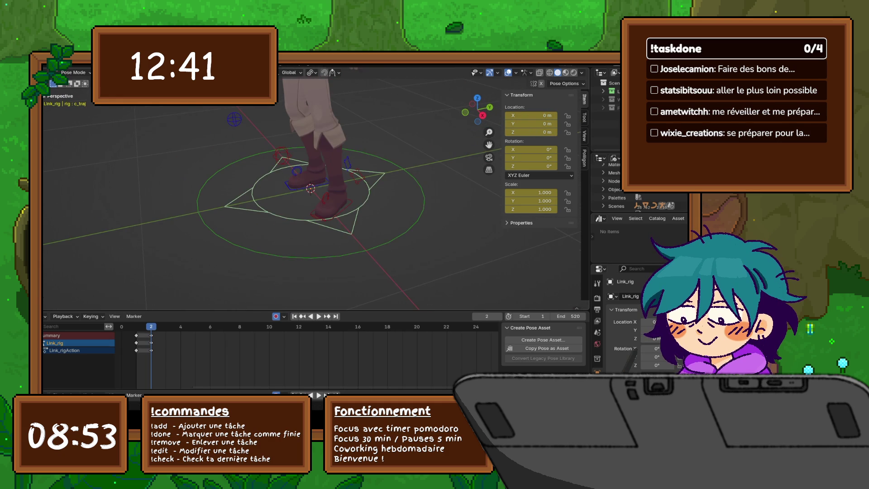
{"action": "middle_click_drag", "start_coordinate": [339, 186], "coordinate": [357, 183]}
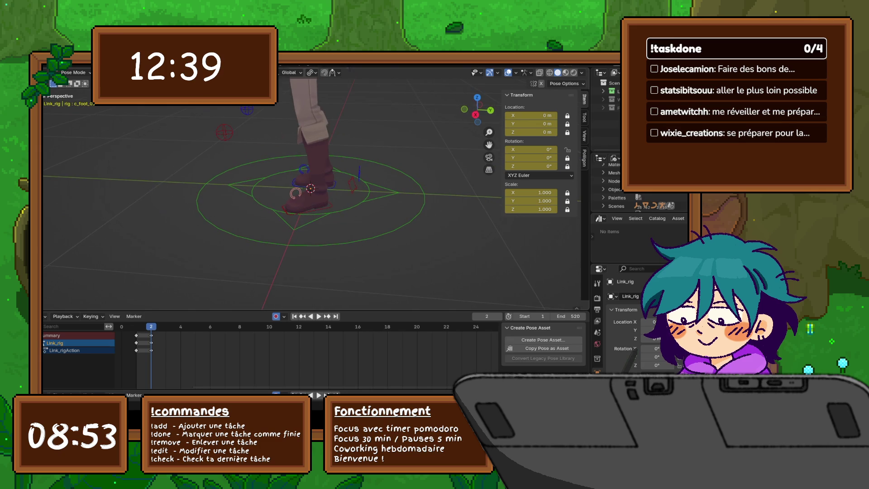
{"action": "left_click", "coordinate": [358, 183]}
{"action": "key", "text": "r"}
{"action": "key", "text": "x"}
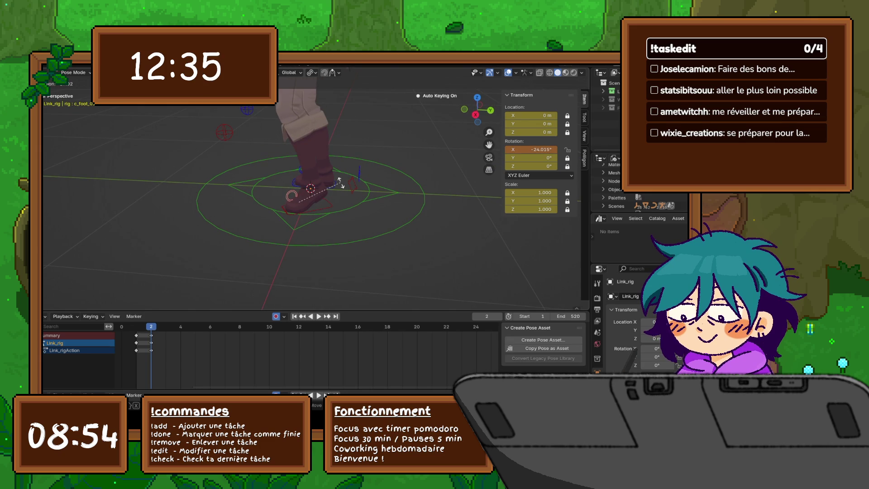
{"action": "left_click", "coordinate": [341, 182]}
Step: Slide the foot IK controller along X and set its X rotation back to 0°
{"action": "middle_click_drag", "start_coordinate": [340, 182], "coordinate": [308, 184]}
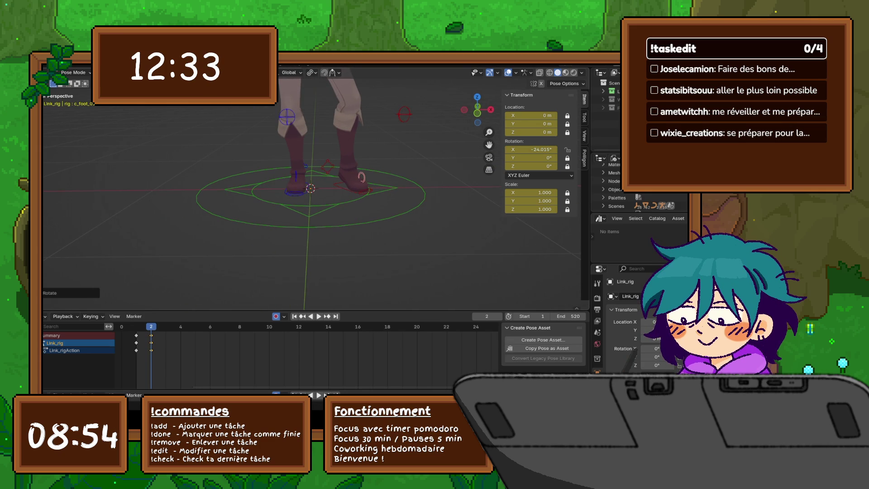
{"action": "left_click", "coordinate": [361, 177]}
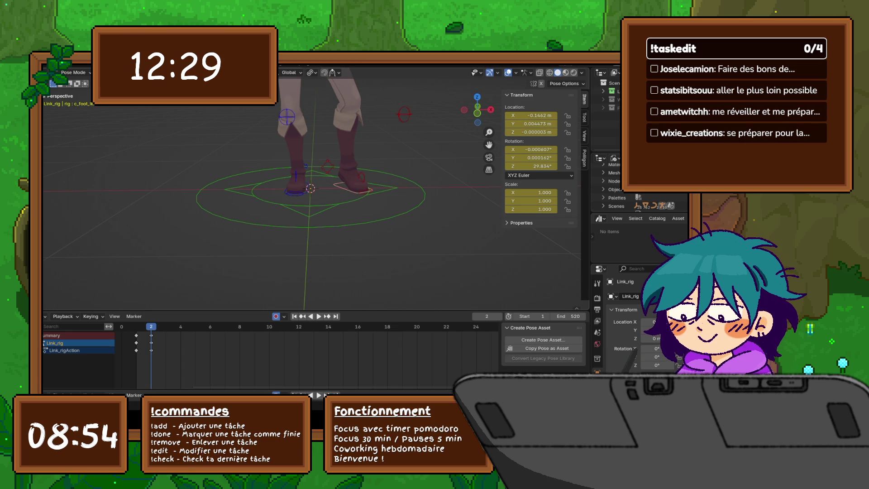
{"action": "key", "text": "g"}
{"action": "key", "text": "x"}
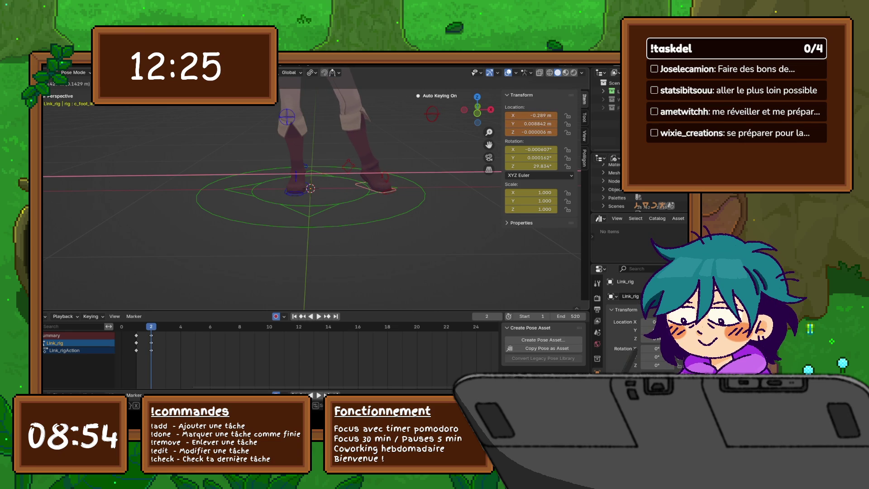
{"action": "key", "text": "Return"}
{"action": "left_click", "coordinate": [384, 177]}
{"action": "double_click", "coordinate": [531, 150]}
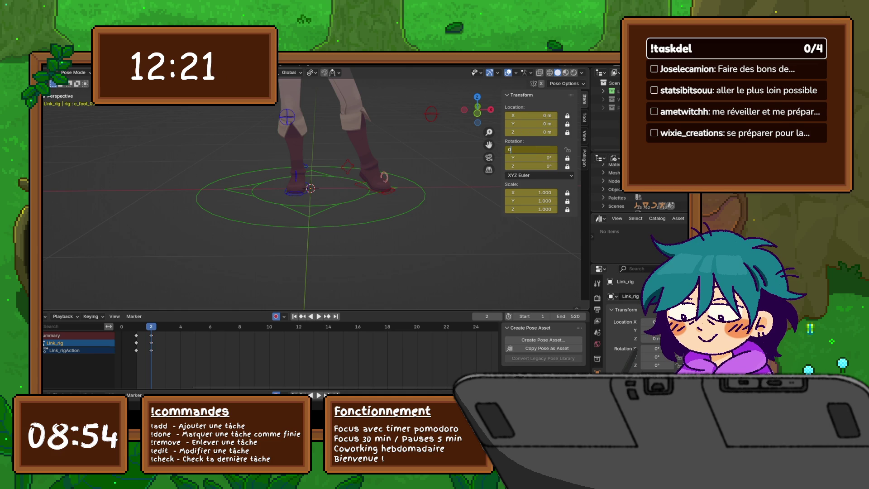
{"action": "key", "text": "Return"}
Step: Reposition the foot IK controller along Y, then along global X
{"action": "left_click", "coordinate": [376, 188]}
{"action": "key", "text": "g"}
{"action": "key", "text": "y"}
{"action": "key", "text": "y"}
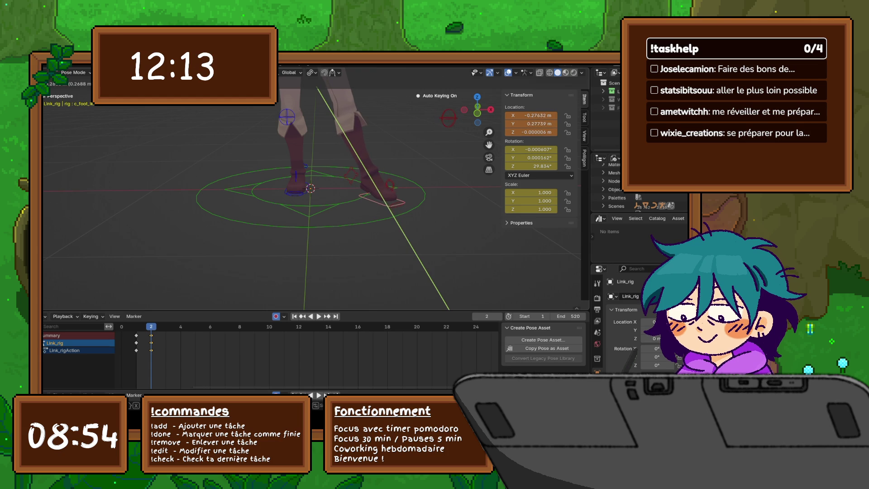
{"action": "left_click", "coordinate": [447, 118]}
{"action": "key", "text": "g"}
{"action": "key", "text": "x"}
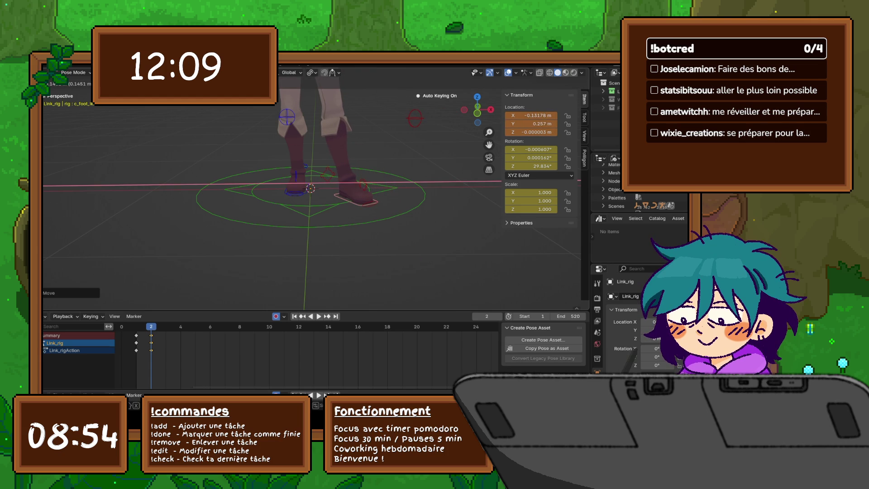
{"action": "key", "text": "Return"}
Step: Reset the foot controller's location to 0 m and turn it -18.738° around Z
{"action": "mouse_move", "coordinate": [312, 181]}
{"action": "middle_mouse_down"}
{"action": "mouse_move", "coordinate": [326, 195]}
{"action": "mouse_move", "coordinate": [380, 200]}
{"action": "middle_mouse_up"}
{"action": "key", "text": "alt+g"}
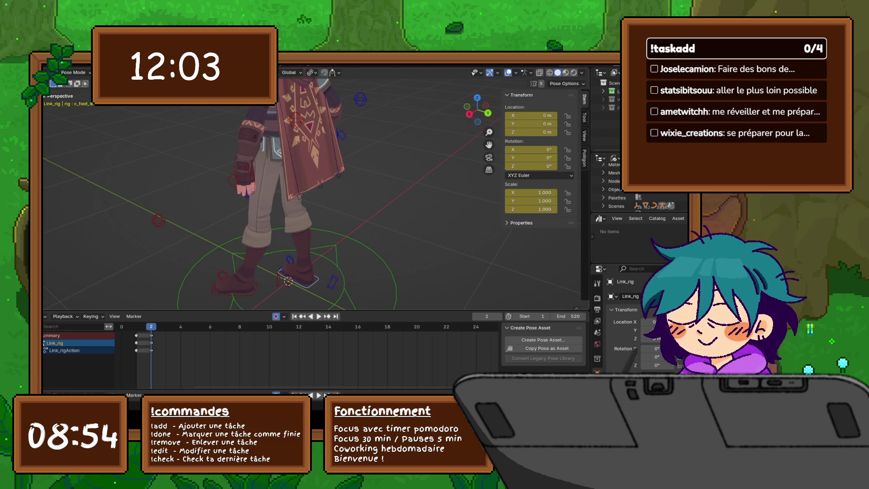
{"action": "key", "text": "r"}
{"action": "key", "text": "z"}
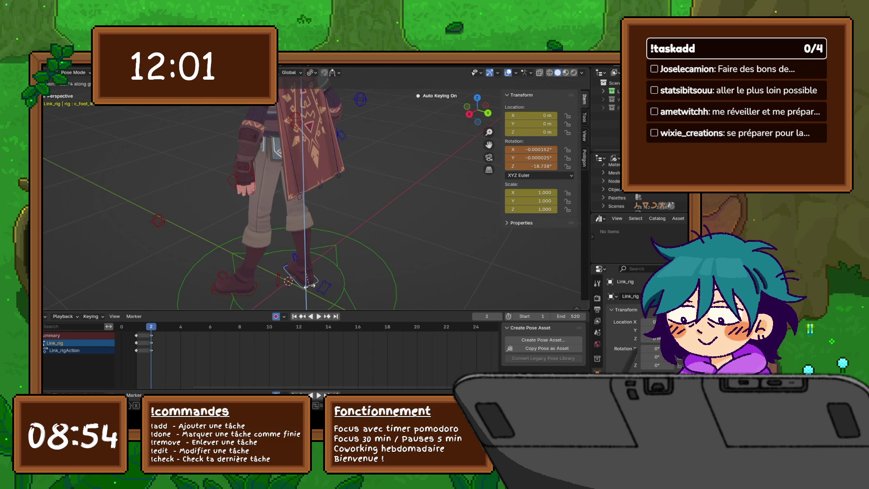
{"action": "left_click", "coordinate": [309, 285]}
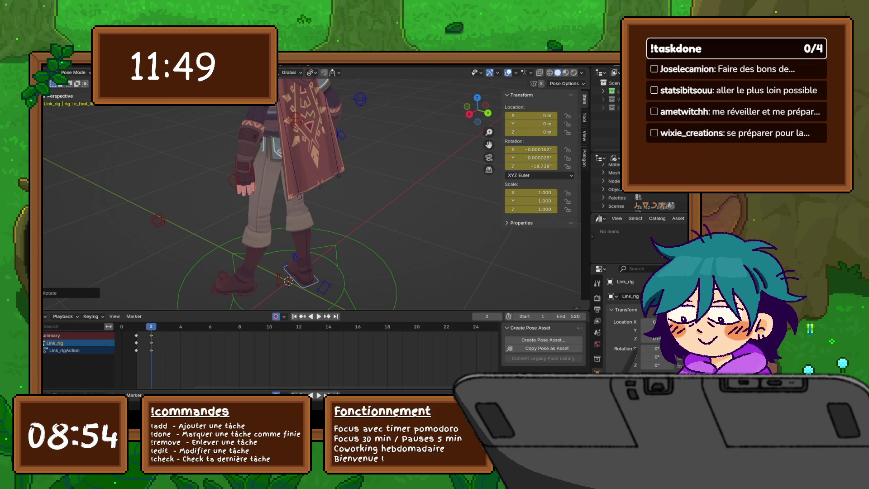
{"action": "mouse_move", "coordinate": [312, 190]}
{"action": "middle_mouse_down"}
{"action": "mouse_move", "coordinate": [381, 179]}
{"action": "mouse_move", "coordinate": [340, 179]}
{"action": "middle_mouse_up"}
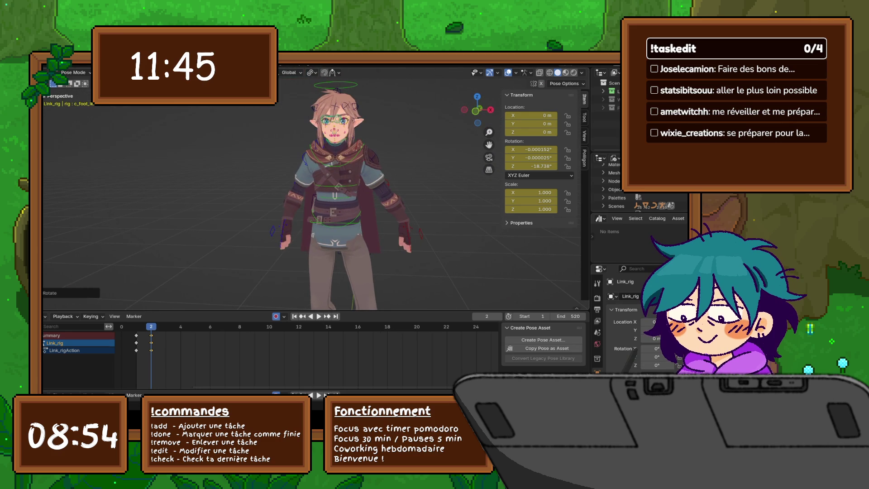
Step: Try rotating the hip root control twice, cancelling both attempts so the hips stay unchanged
{"action": "left_click", "coordinate": [337, 224]}
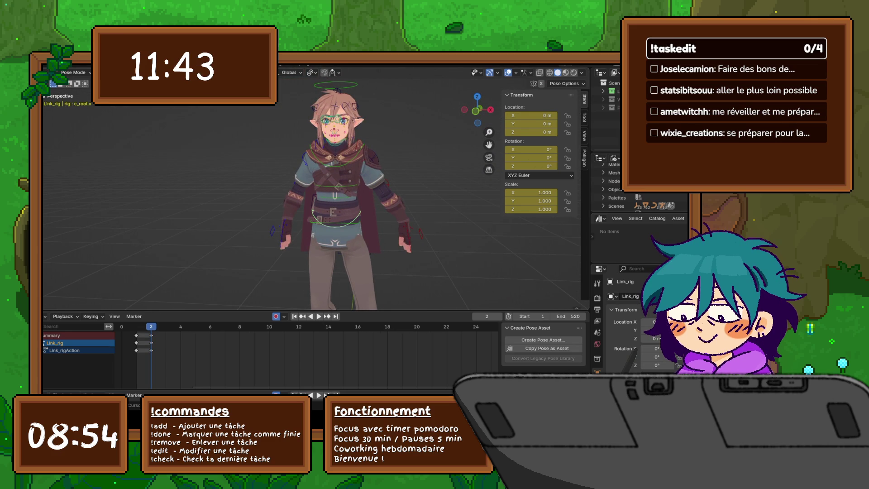
{"action": "key", "text": "r"}
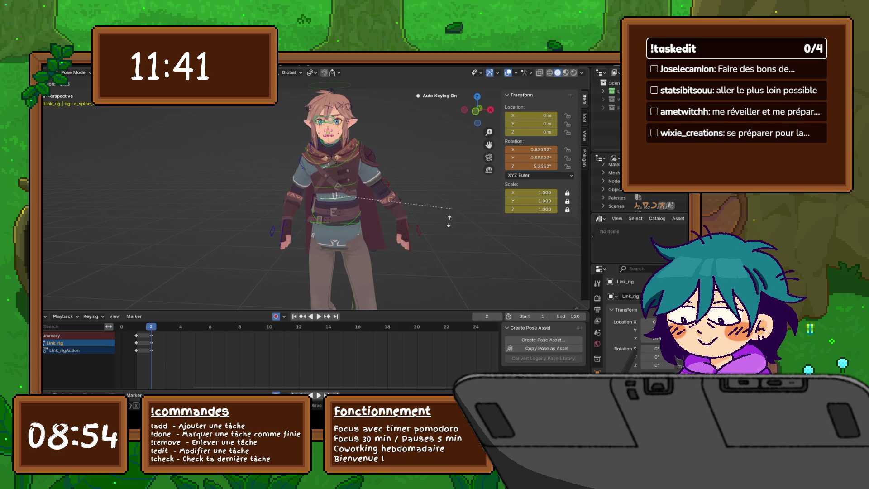
{"action": "key", "text": "Escape"}
{"action": "key", "text": "r"}
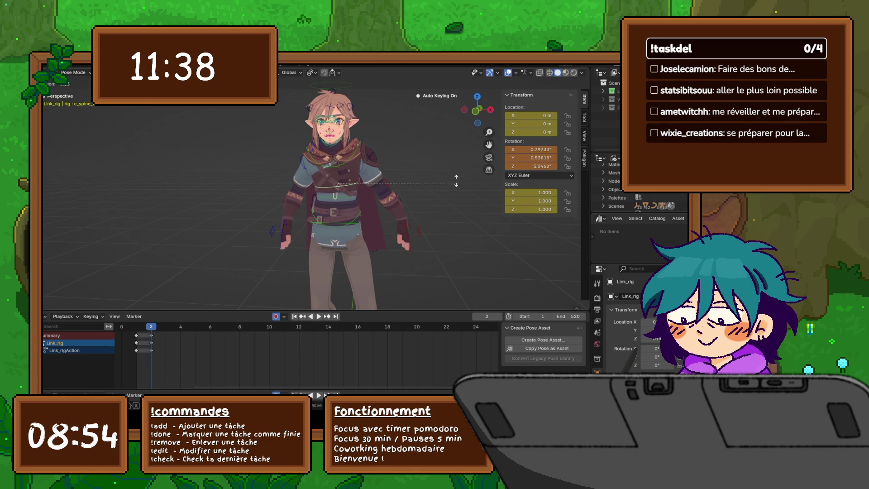
{"action": "key", "text": "Escape"}
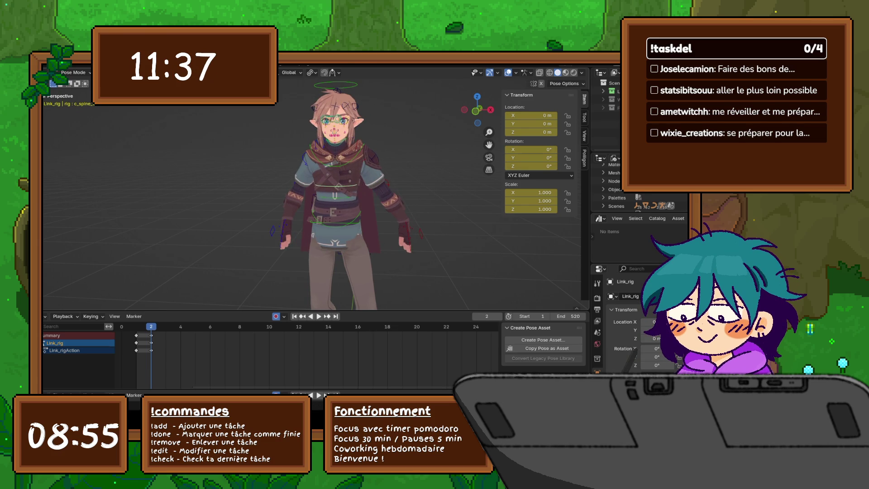
{"action": "middle_click_drag", "start_coordinate": [317, 204], "coordinate": [258, 215]}
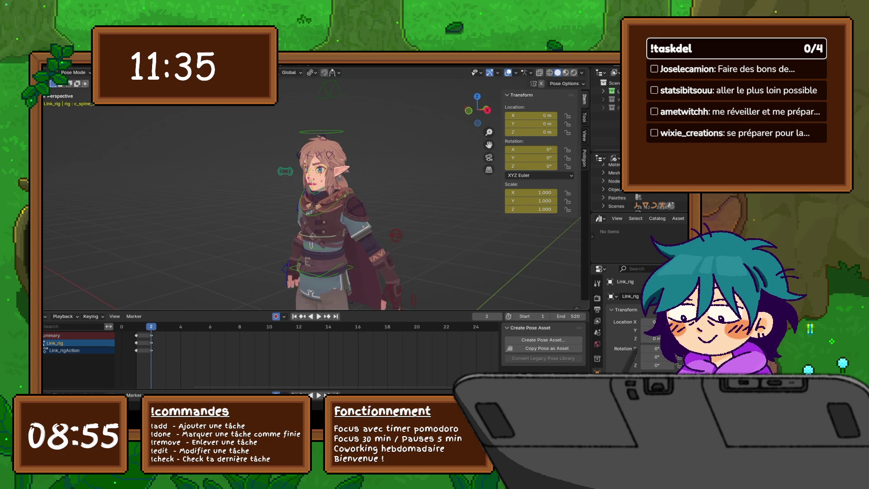
Step: Rotate the head control to about 5.38°, 5.30° and 5.55°
{"action": "left_click", "coordinate": [322, 132]}
{"action": "key", "text": "r"}
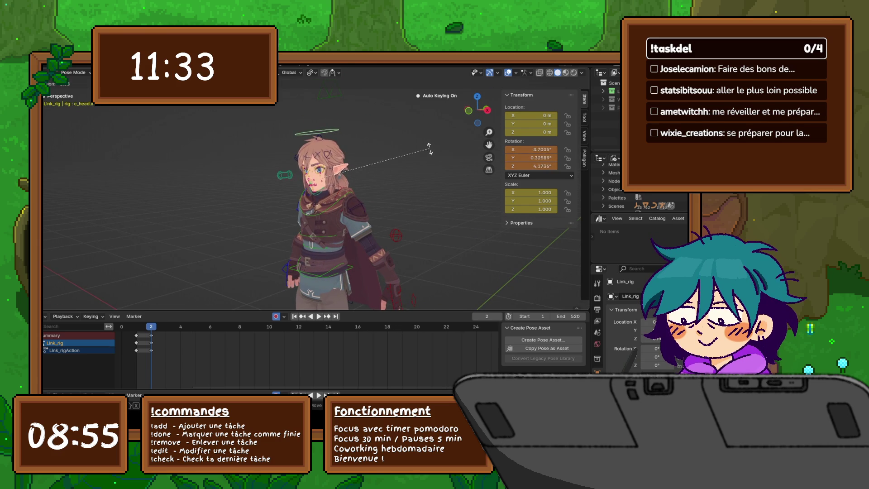
{"action": "left_click", "coordinate": [428, 145]}
{"action": "middle_click_drag", "start_coordinate": [428, 145], "coordinate": [402, 203]}
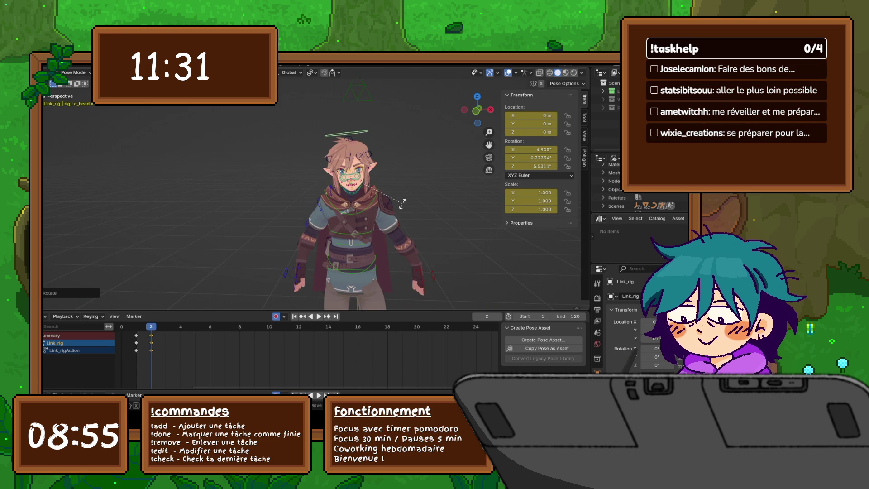
{"action": "key", "text": "r"}
{"action": "key", "text": "z"}
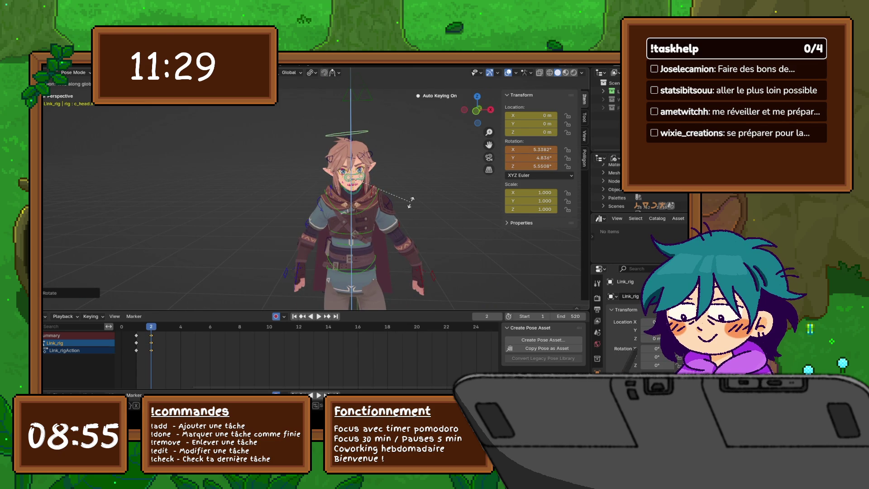
{"action": "left_click", "coordinate": [412, 201]}
{"action": "middle_click_drag", "start_coordinate": [412, 201], "coordinate": [362, 201]}
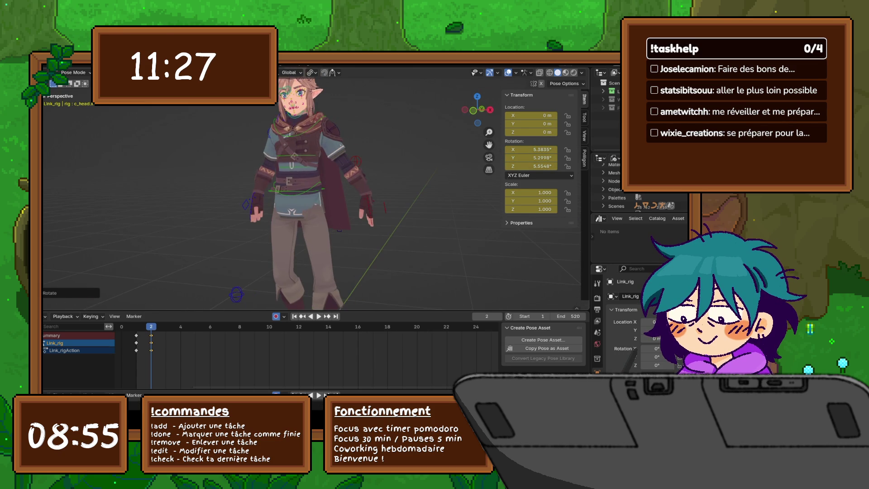
{"action": "left_click", "coordinate": [368, 213]}
Step: Lower the hand control, then rotate it on Y and around the vertical axis
{"action": "key", "text": "g"}
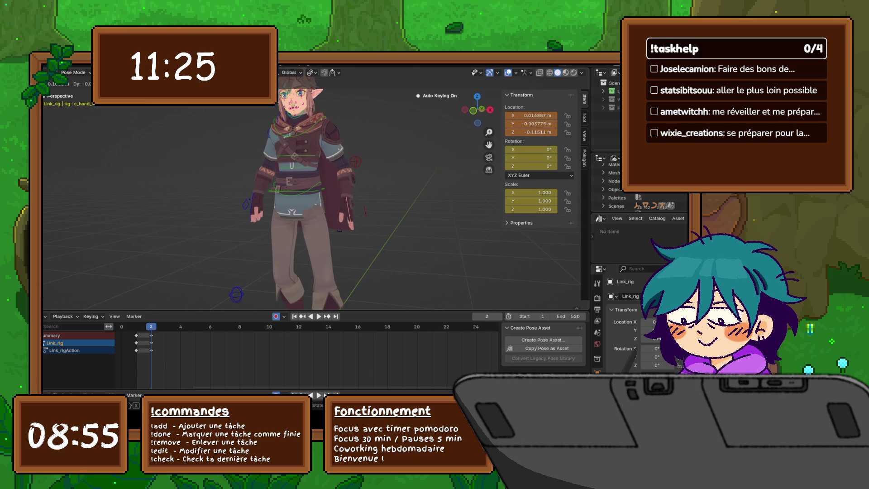
{"action": "key", "text": "Return"}
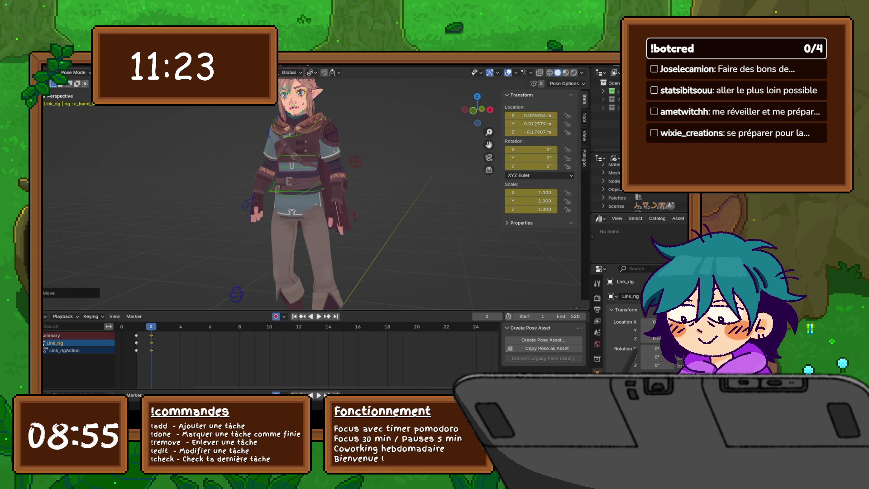
{"action": "key", "text": "r"}
{"action": "key", "text": "y"}
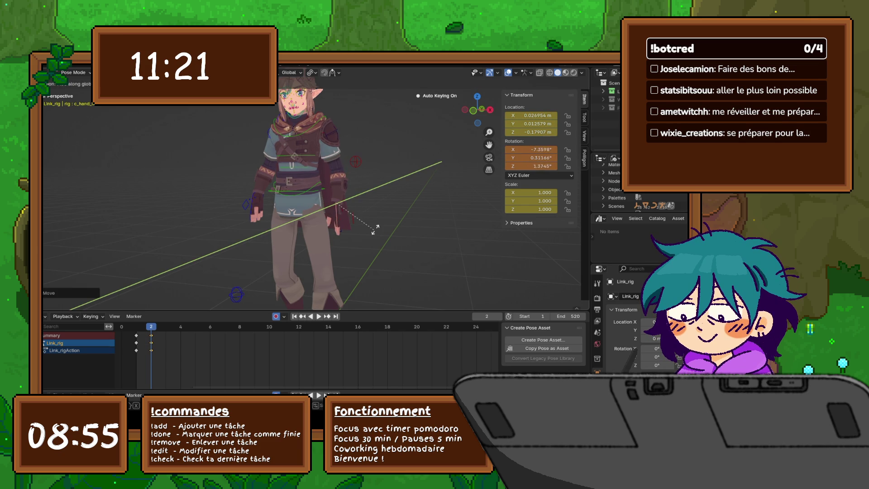
{"action": "key", "text": "Return"}
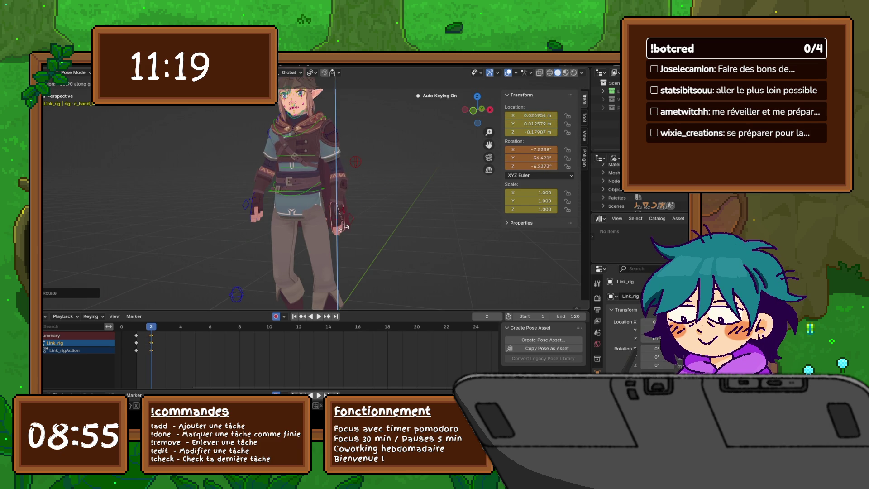
{"action": "key", "text": "KP_3"}
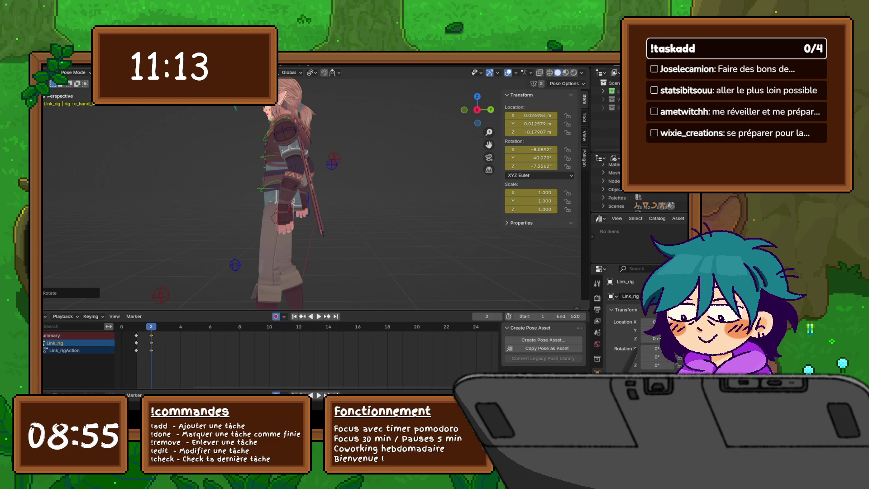
{"action": "key", "text": "z"}
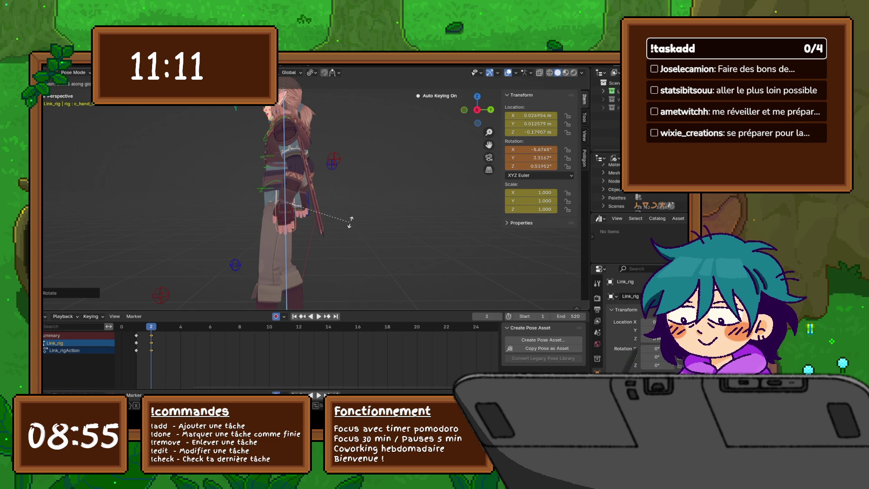
{"action": "left_click", "coordinate": [317, 218]}
Step: Adjust the hand bone's position and rotation again from the front view
{"action": "key", "text": "g"}
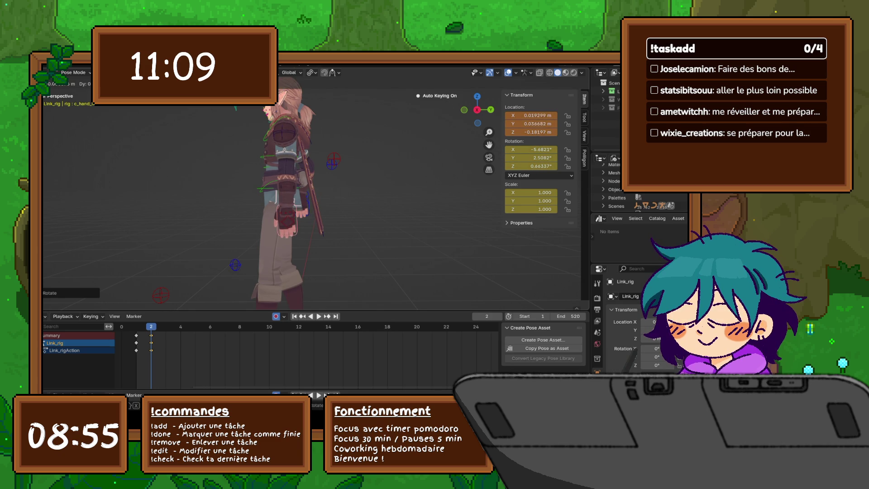
{"action": "key", "text": "Return"}
{"action": "middle_click_drag", "start_coordinate": [317, 217], "coordinate": [399, 218]}
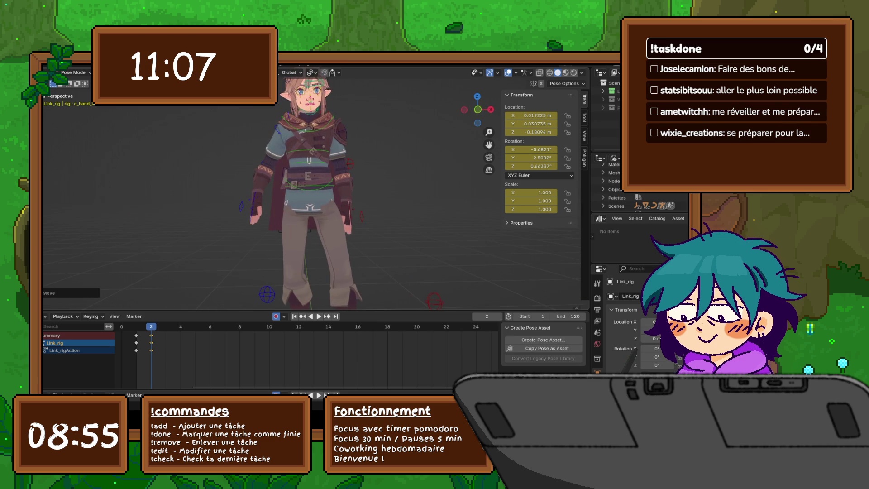
{"action": "key", "text": "r"}
{"action": "left_click", "coordinate": [404, 241]}
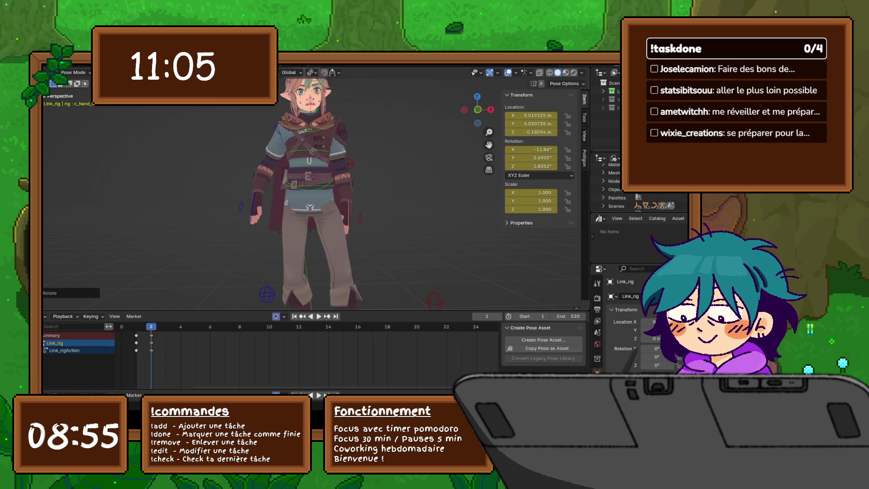
{"action": "middle_click_drag", "start_coordinate": [404, 241], "coordinate": [349, 220]}
Step: Try resizing the left fist bone, then reset its scale back to 1
{"action": "left_click", "coordinate": [335, 222]}
{"action": "key", "text": "g"}
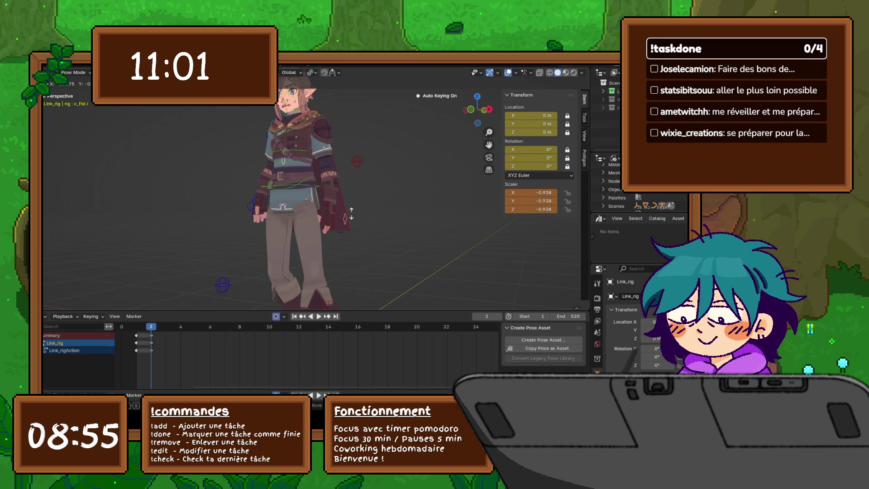
{"action": "left_click", "coordinate": [351, 213]}
{"action": "middle_click_drag", "start_coordinate": [351, 213], "coordinate": [361, 216]}
{"action": "key", "text": "alt+s"}
{"action": "key", "text": "s"}
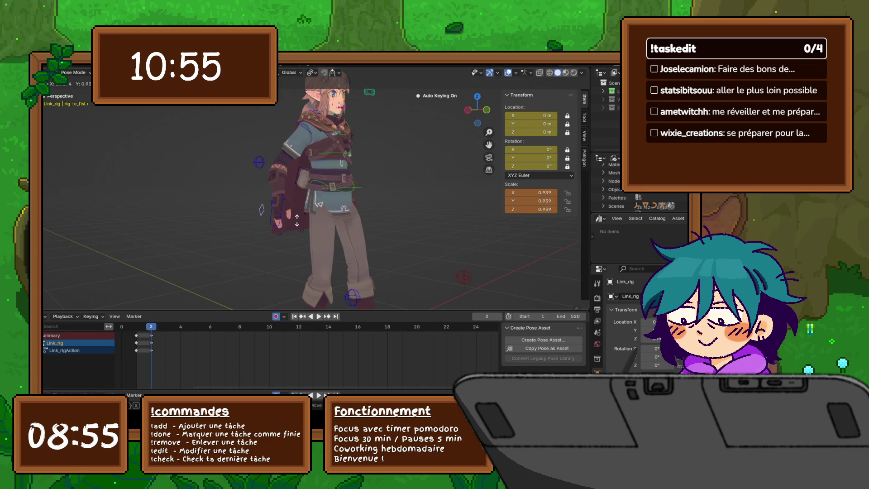
{"action": "key", "text": "Escape"}
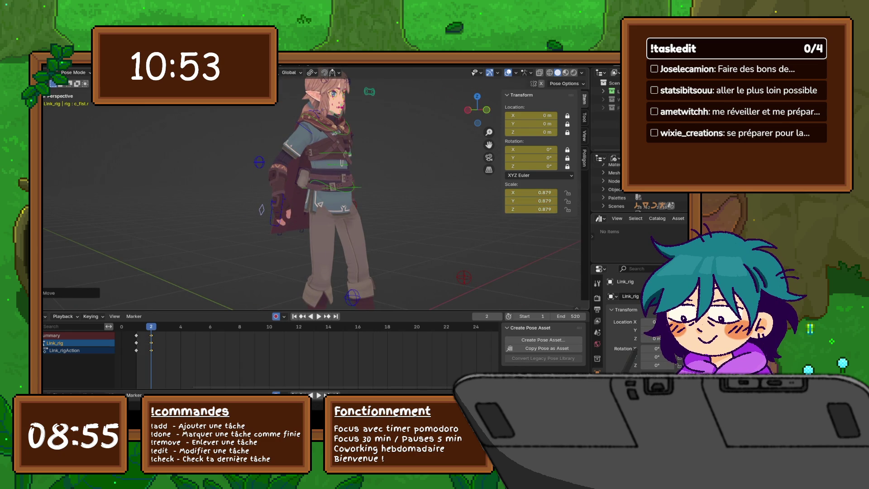
{"action": "mouse_move", "coordinate": [298, 220]}
{"action": "middle_mouse_down"}
{"action": "mouse_move", "coordinate": [353, 222]}
{"action": "mouse_move", "coordinate": [313, 203]}
{"action": "mouse_move", "coordinate": [276, 205]}
{"action": "middle_mouse_up"}
Step: Nudge the hand bone and turn it around the vertical axis
{"action": "key", "text": "g"}
{"action": "key", "text": "Return"}
{"action": "key", "text": "g"}
{"action": "key", "text": "Return"}
{"action": "key", "text": "r"}
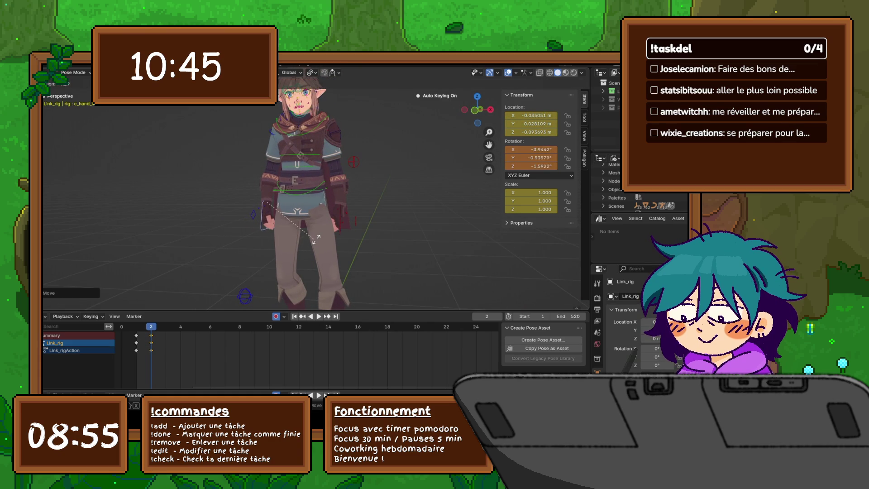
{"action": "key", "text": "Return"}
{"action": "key", "text": "r"}
{"action": "key", "text": "z"}
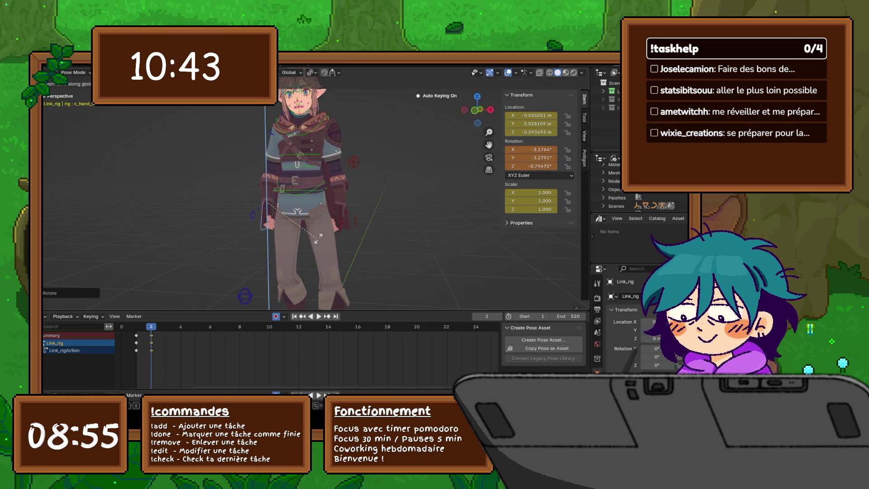
{"action": "left_click", "coordinate": [353, 235]}
Step: Refine the hand's position and tilt, ending at rotation -10.925°, -18.394°, -1.7965°
{"action": "middle_click_drag", "start_coordinate": [353, 236], "coordinate": [502, 236]}
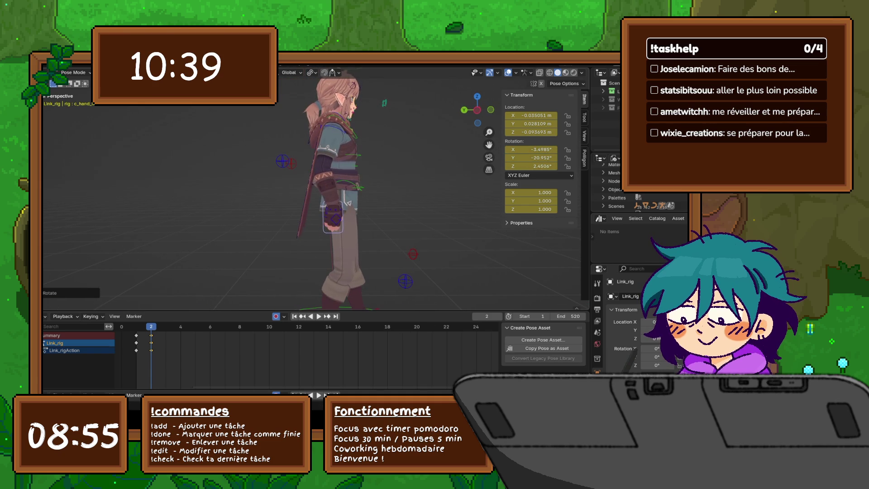
{"action": "key", "text": "g"}
{"action": "key", "text": "Return"}
{"action": "key", "text": "r"}
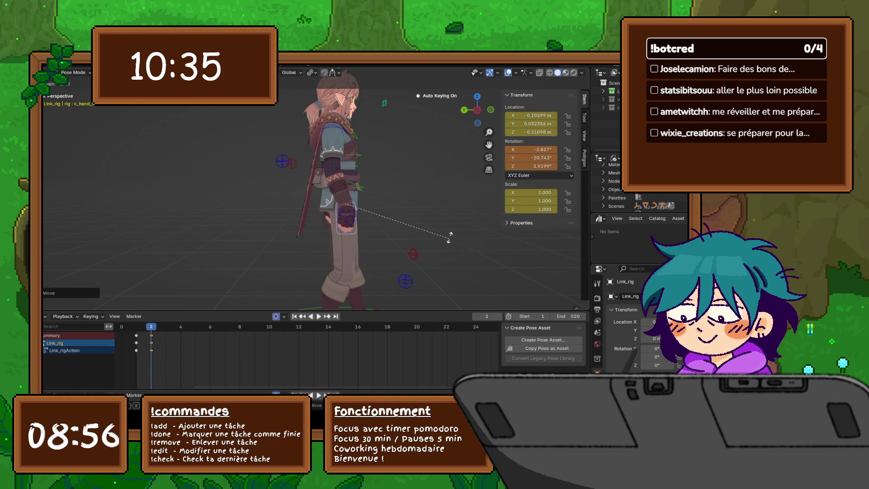
{"action": "left_click", "coordinate": [449, 230]}
{"action": "middle_click_drag", "start_coordinate": [448, 231], "coordinate": [244, 231]}
{"action": "key", "text": "r"}
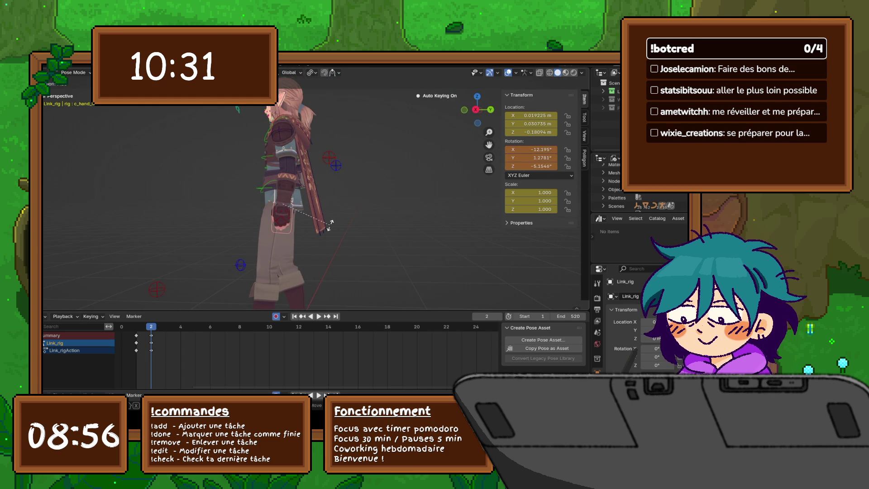
{"action": "key", "text": "z"}
{"action": "left_click", "coordinate": [318, 224]}
{"action": "mouse_move", "coordinate": [318, 224]}
{"action": "middle_mouse_down"}
{"action": "mouse_move", "coordinate": [407, 224]}
{"action": "mouse_move", "coordinate": [435, 235]}
{"action": "mouse_move", "coordinate": [407, 236]}
{"action": "middle_mouse_up"}
{"action": "left_click", "coordinate": [314, 213]}
Step: Rotate the spine bone, then try a further axis-constrained spine rotation and cancel it
{"action": "middle_click_drag", "start_coordinate": [314, 213], "coordinate": [326, 213]}
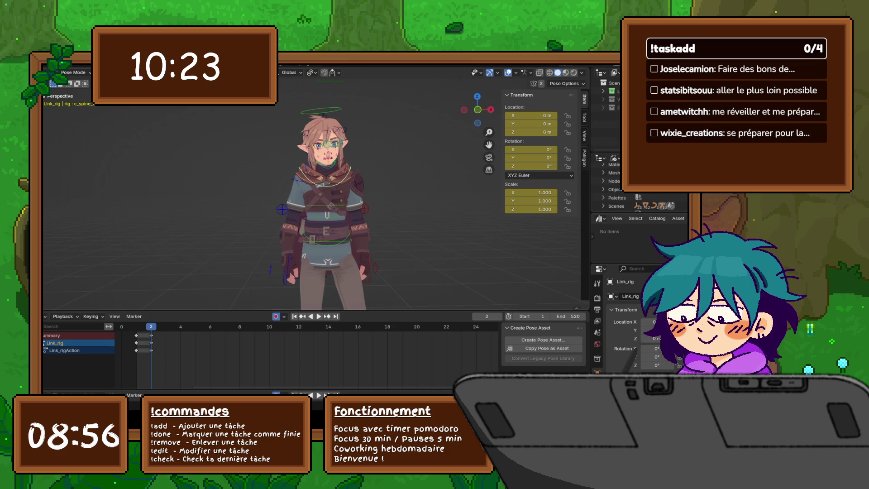
{"action": "key", "text": "r"}
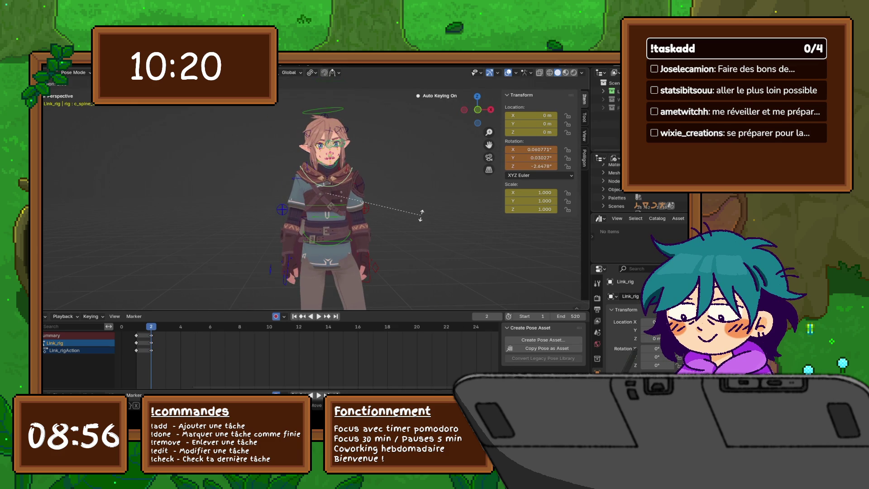
{"action": "left_click", "coordinate": [344, 217]}
{"action": "key", "text": "r"}
{"action": "key", "text": "z"}
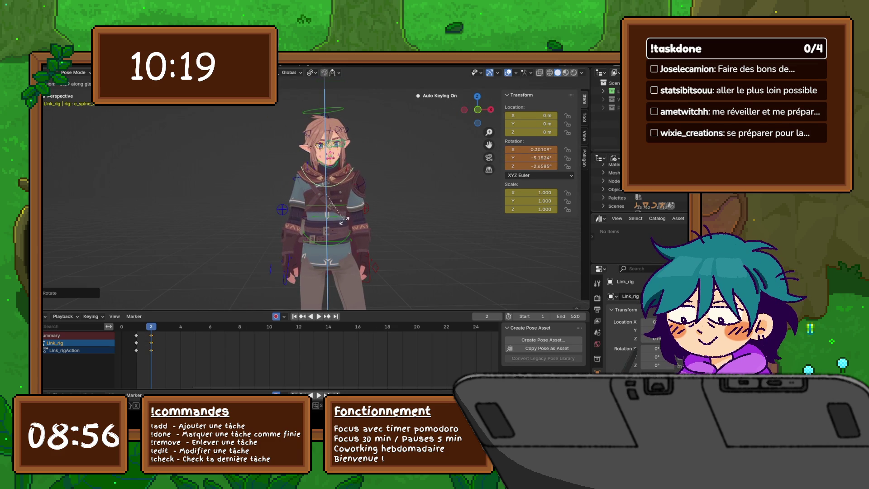
{"action": "key", "text": "y"}
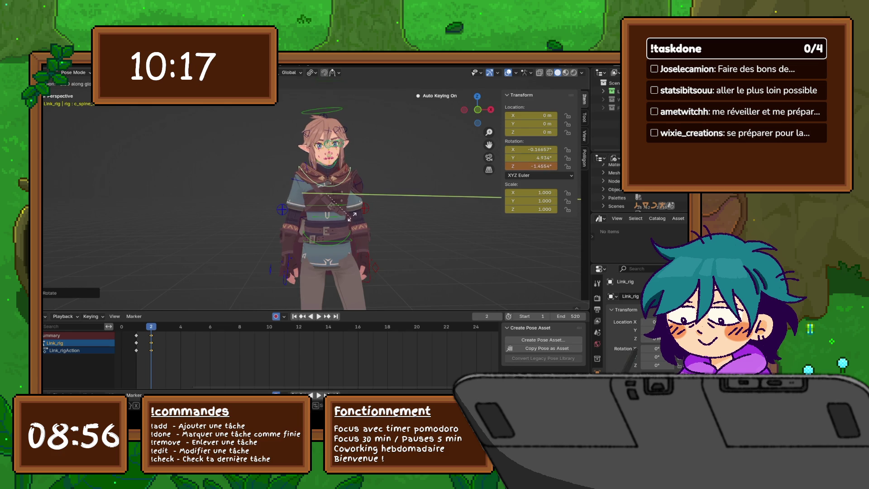
{"action": "key", "text": "x"}
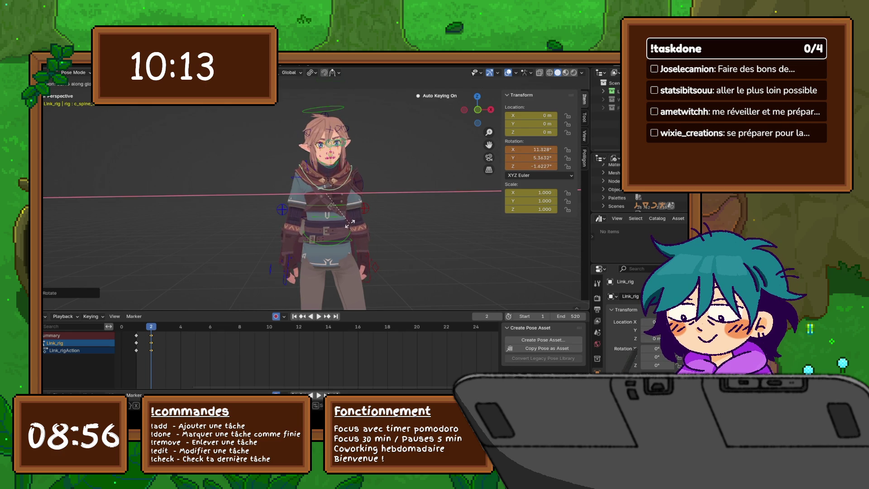
{"action": "key", "text": "Escape"}
Step: Select the shoulder bone, reset its location, and re-angle the upper body over several rotations
{"action": "left_click", "coordinate": [358, 182]}
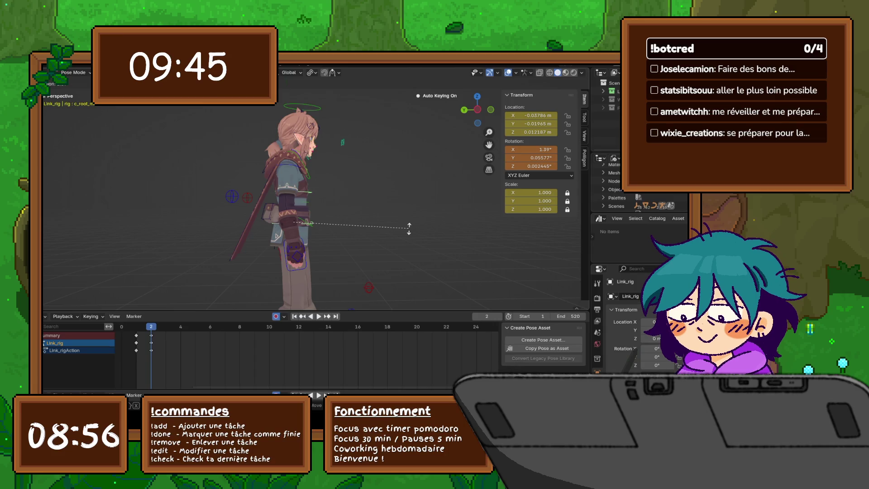
{"action": "left_click", "coordinate": [409, 230]}
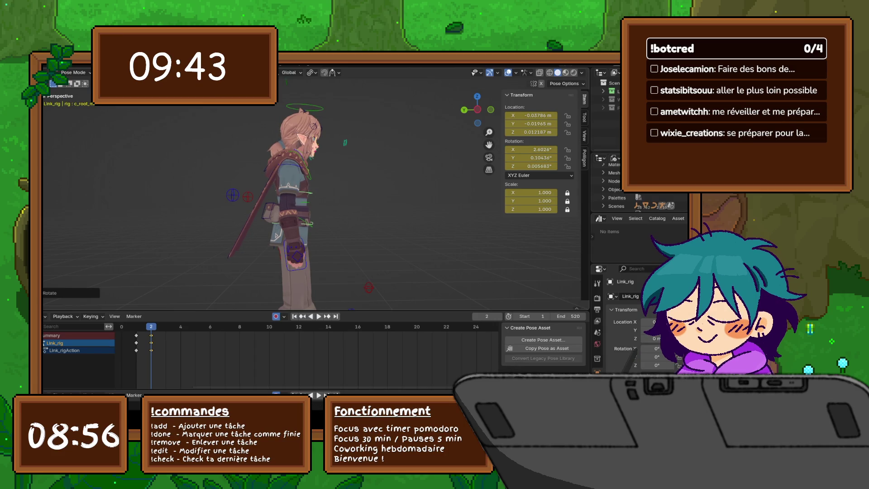
{"action": "key", "text": "alt+g"}
{"action": "key", "text": "r"}
{"action": "left_click", "coordinate": [407, 202]}
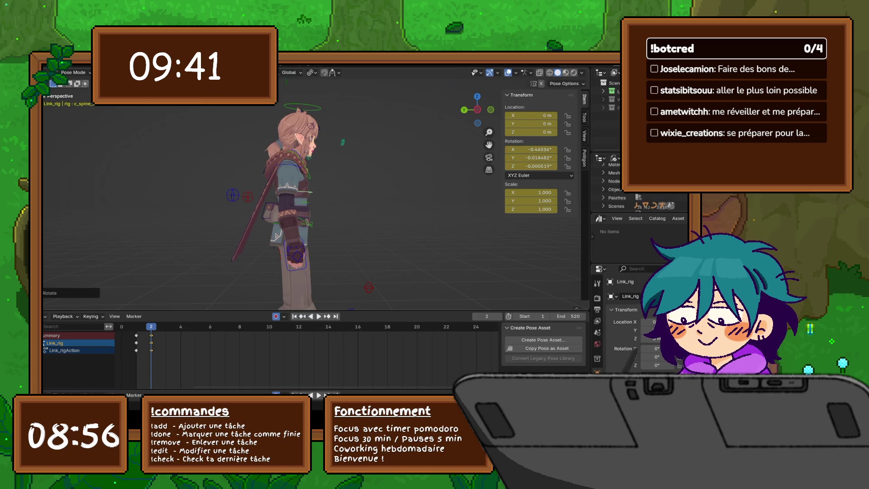
{"action": "key", "text": "r"}
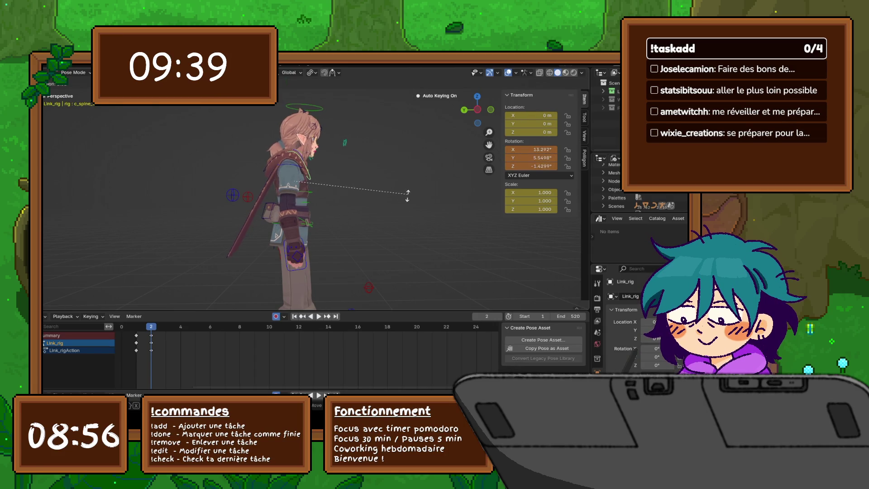
{"action": "left_click", "coordinate": [406, 197]}
{"action": "mouse_move", "coordinate": [407, 198]}
{"action": "middle_mouse_down"}
{"action": "mouse_move", "coordinate": [462, 198]}
{"action": "mouse_move", "coordinate": [408, 197]}
{"action": "middle_mouse_up"}
{"action": "key", "text": "r"}
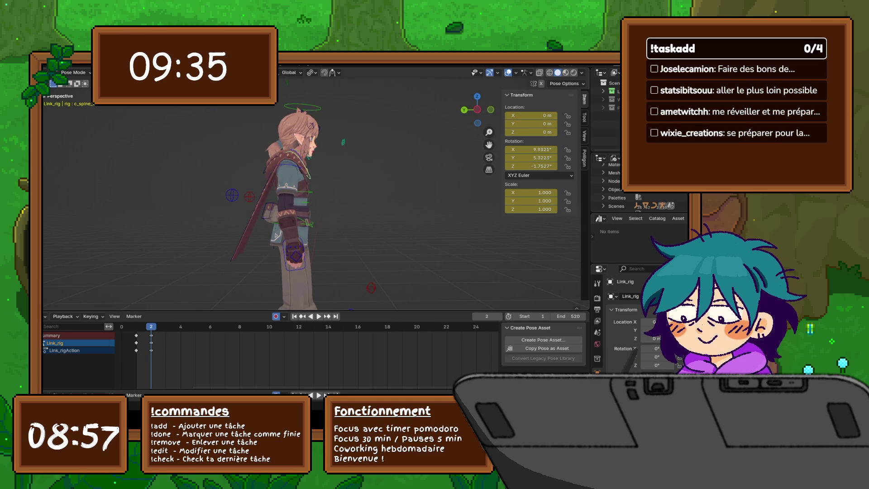
{"action": "key", "text": "r"}
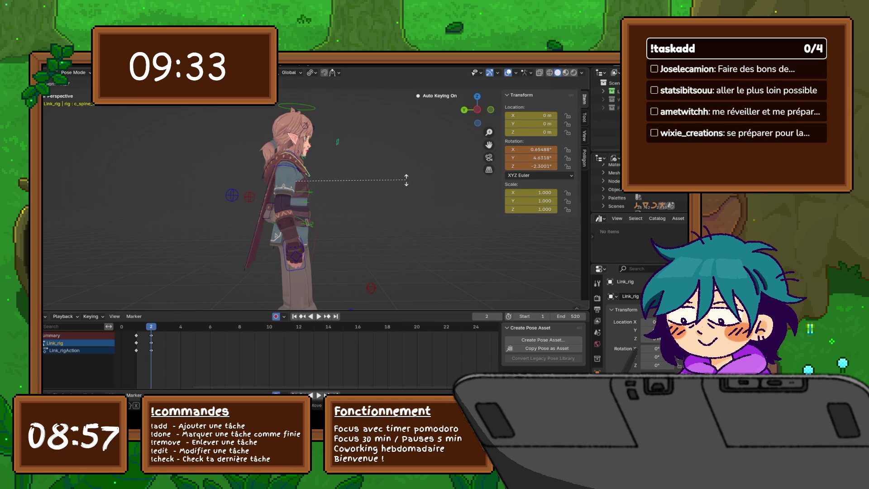
{"action": "left_click", "coordinate": [406, 180]}
Step: Tilt the head control further to 10.325°, 5.0065° and 5.6609°
{"action": "left_click", "coordinate": [297, 111]}
{"action": "key", "text": "r"}
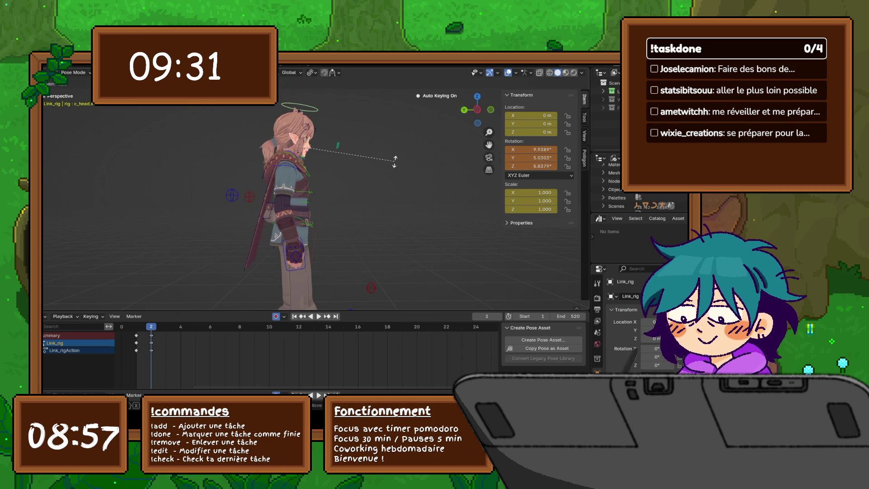
{"action": "left_click", "coordinate": [395, 162]}
{"action": "mouse_move", "coordinate": [395, 162]}
{"action": "middle_mouse_down"}
{"action": "mouse_move", "coordinate": [317, 165]}
{"action": "mouse_move", "coordinate": [294, 222]}
{"action": "middle_mouse_up"}
{"action": "left_click", "coordinate": [261, 268]}
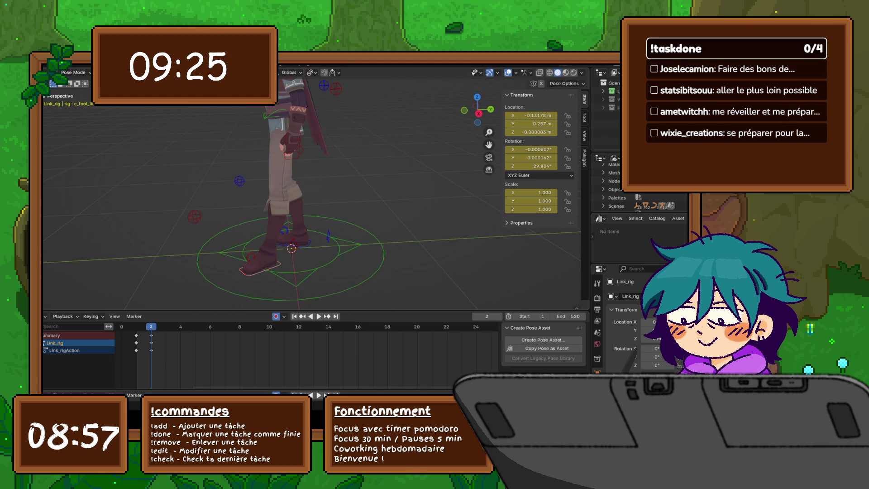
Step: Slide the foot bone along the Y axis to a new position
{"action": "key", "text": "g"}
{"action": "key", "text": "y"}
{"action": "key", "text": "Return"}
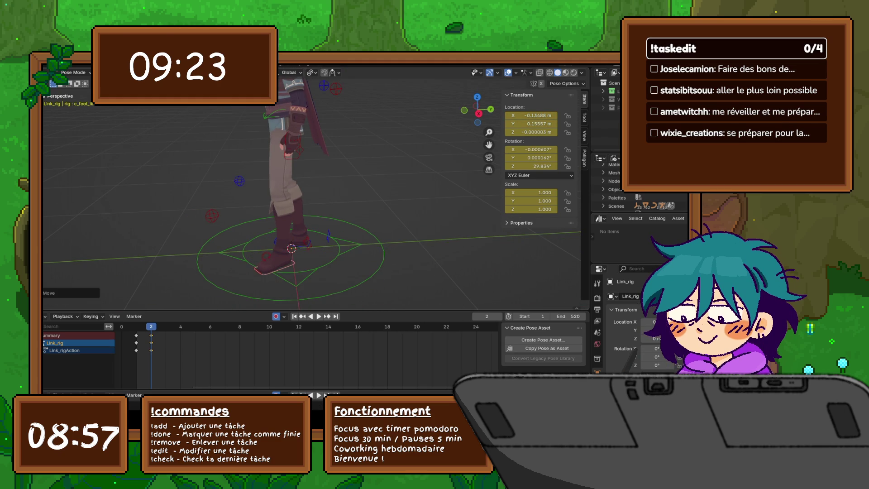
Step: From a near-front view, select the spine control bone and twist it slightly around Z
{"action": "mouse_move", "coordinate": [313, 190]}
{"action": "middle_mouse_down"}
{"action": "mouse_move", "coordinate": [356, 190]}
{"action": "mouse_move", "coordinate": [272, 190]}
{"action": "mouse_move", "coordinate": [362, 190]}
{"action": "middle_mouse_up"}
{"action": "scroll", "coordinate": [312, 190], "scroll_direction": "up", "scroll_amount": 2}
{"action": "scroll", "coordinate": [313, 190], "scroll_direction": "up", "scroll_amount": 3}
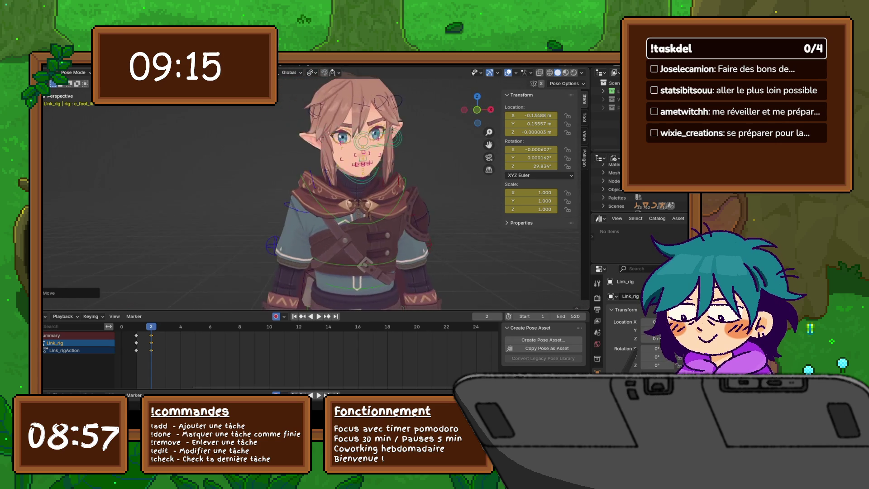
{"action": "scroll", "coordinate": [313, 190], "scroll_direction": "up", "scroll_amount": 2}
{"action": "scroll", "coordinate": [272, 190], "scroll_direction": "up", "scroll_amount": 2}
{"action": "scroll", "coordinate": [272, 190], "scroll_direction": "down", "scroll_amount": 5}
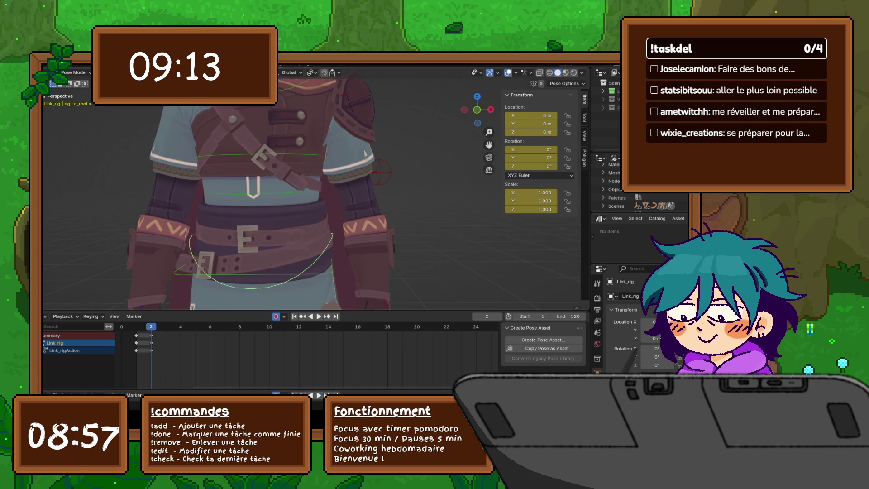
{"action": "left_click", "coordinate": [322, 216]}
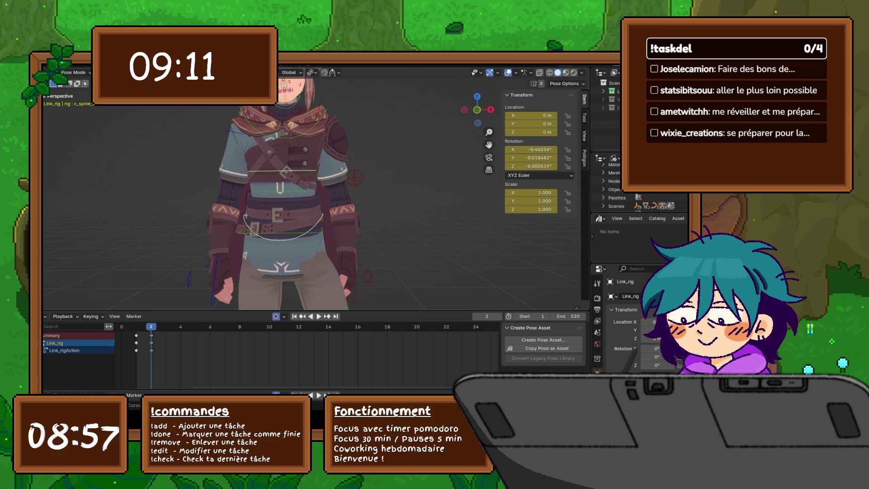
{"action": "key", "text": "z"}
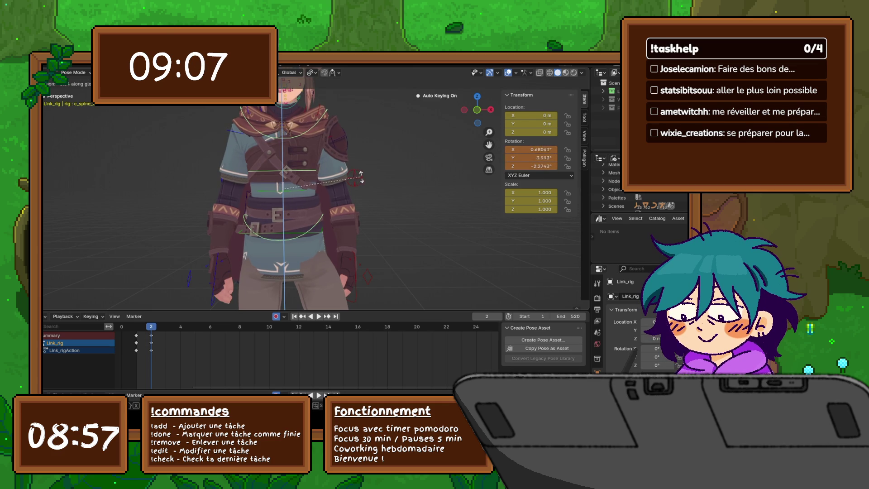
{"action": "left_click", "coordinate": [411, 180]}
Step: Try rotating another torso bone on Z, cancel it, and undo back to the spine's earlier twist
{"action": "scroll", "coordinate": [411, 180], "scroll_direction": "down", "scroll_amount": 5}
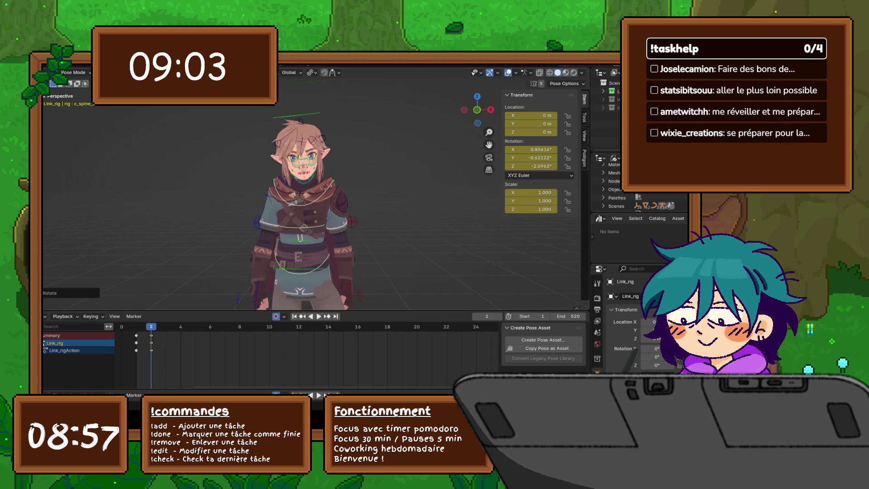
{"action": "middle_click_drag", "start_coordinate": [411, 180], "coordinate": [384, 113], "text": "shift"}
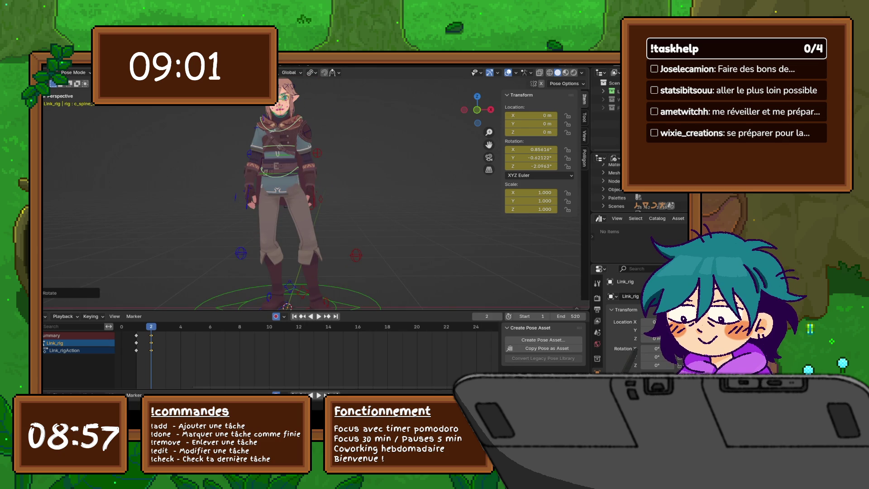
{"action": "scroll", "coordinate": [289, 190], "scroll_direction": "up", "scroll_amount": 3}
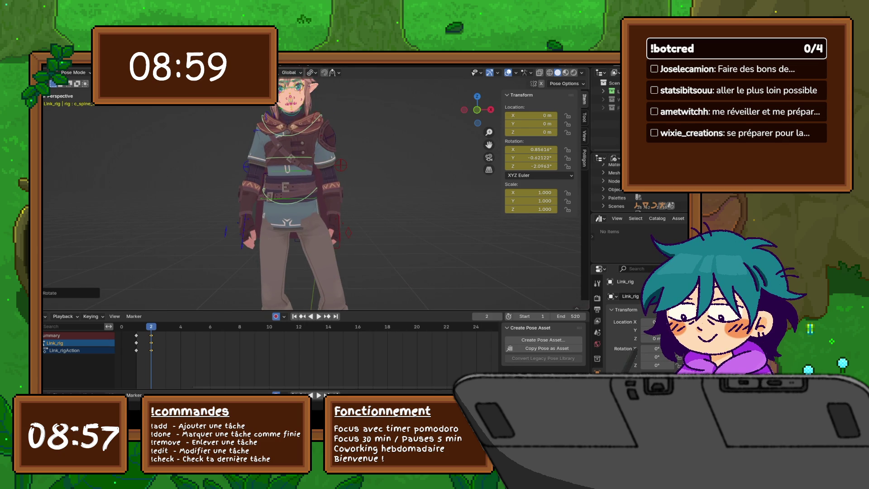
{"action": "left_click", "coordinate": [281, 195]}
{"action": "key", "text": "r"}
{"action": "key", "text": "z"}
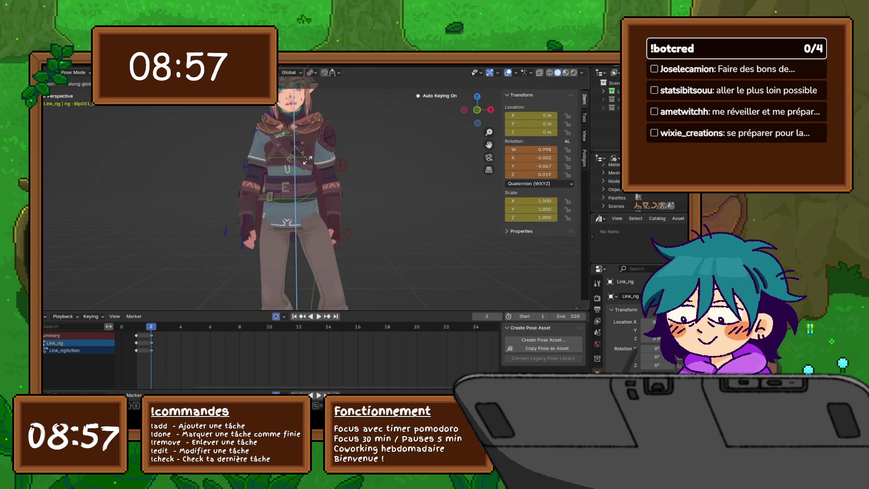
{"action": "key", "text": "Escape"}
{"action": "key", "text": "ctrl+z"}
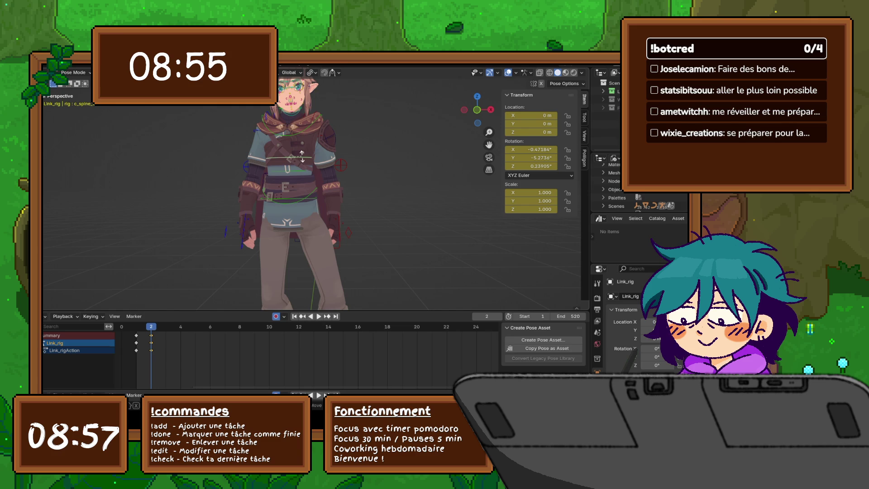
{"action": "key", "text": "ctrl+z"}
{"action": "key", "text": "ctrl+z"}
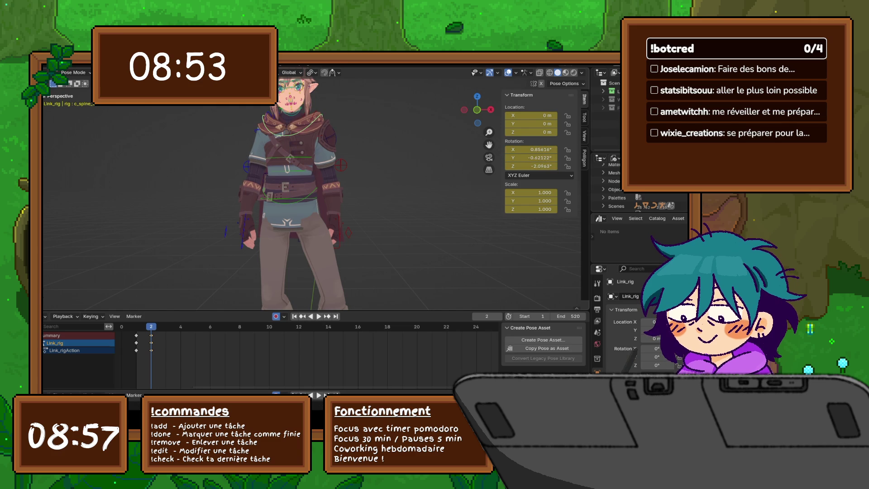
Step: Re-twist the spine control around the vertical Z axis
{"action": "key", "text": "r"}
{"action": "key", "text": "z"}
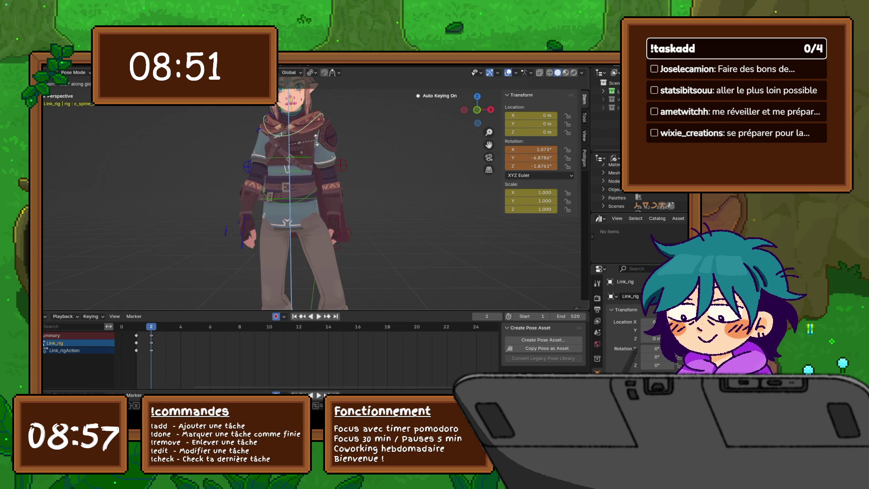
{"action": "left_click", "coordinate": [316, 141]}
Step: Turn the head control around Z in two passes to 10.131°, -5.7495°, -5.1959°, then orbit to a side view
{"action": "key", "text": "KP_Decimal"}
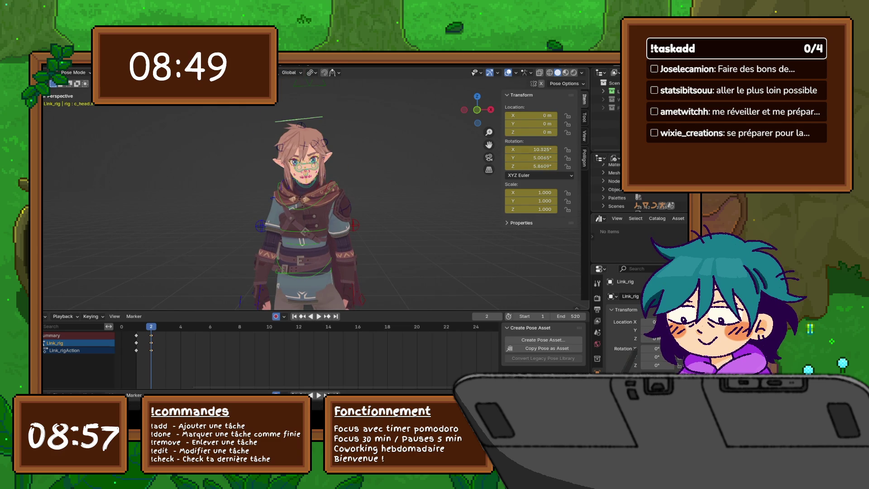
{"action": "key", "text": "r"}
{"action": "key", "text": "z"}
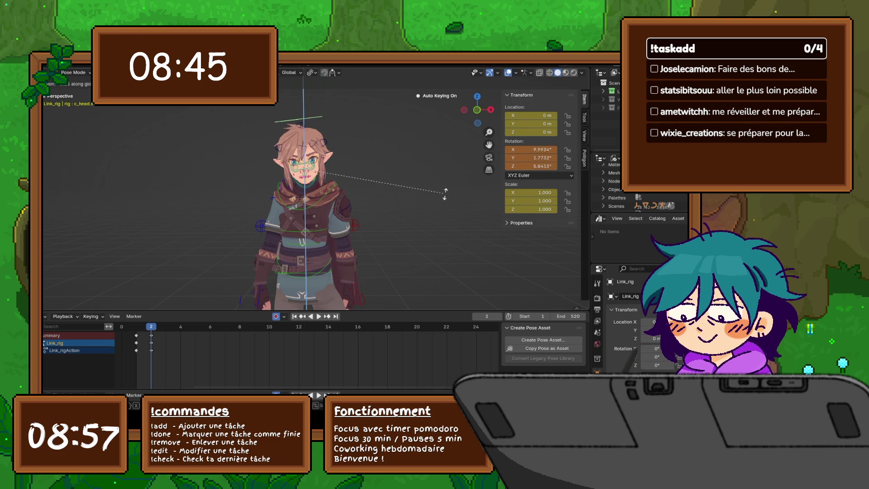
{"action": "left_click", "coordinate": [461, 193]}
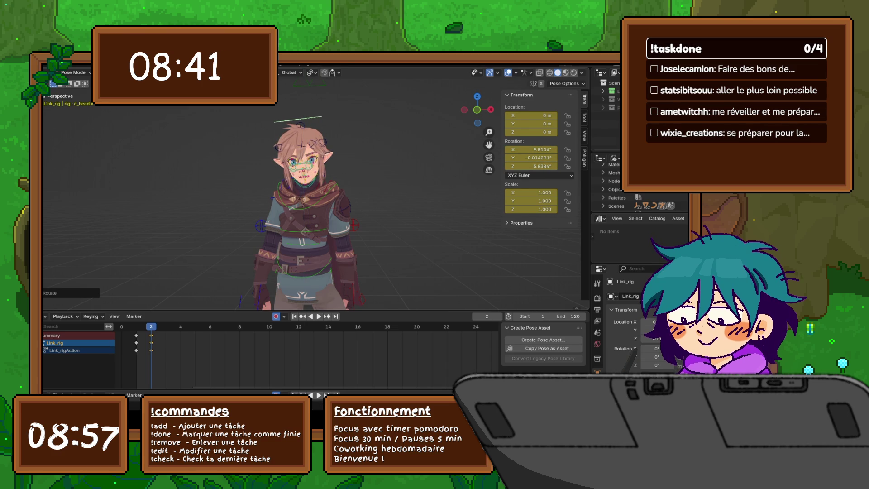
{"action": "key", "text": "r"}
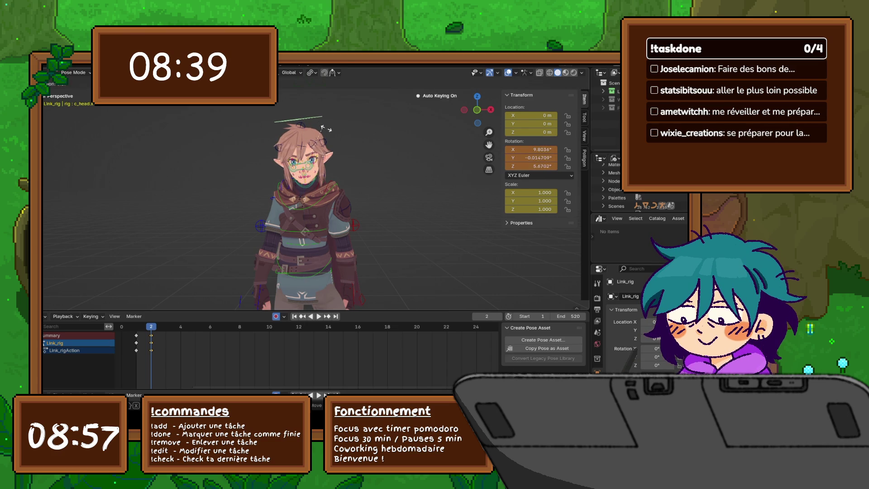
{"action": "key", "text": "z"}
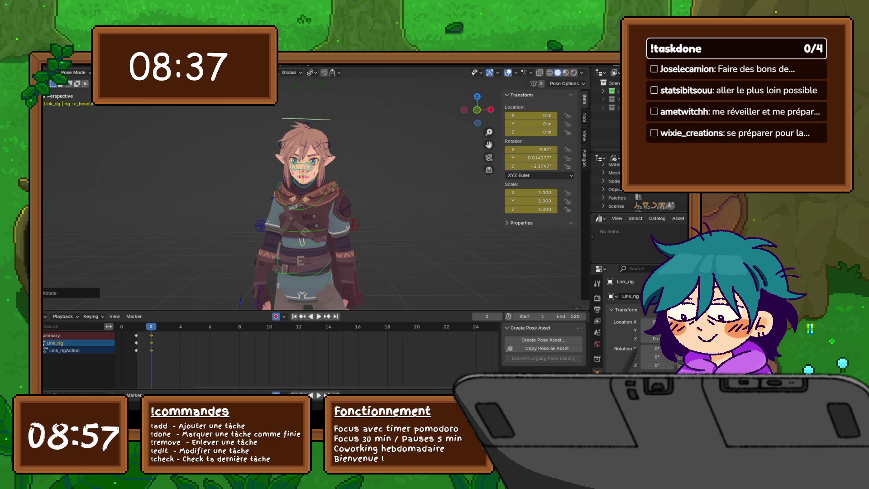
{"action": "left_click", "coordinate": [335, 166]}
{"action": "middle_click_drag", "start_coordinate": [335, 166], "coordinate": [195, 169]}
{"action": "scroll", "coordinate": [354, 189], "scroll_direction": "up", "scroll_amount": 3}
{"action": "middle_click_drag", "start_coordinate": [344, 189], "coordinate": [354, 189]}
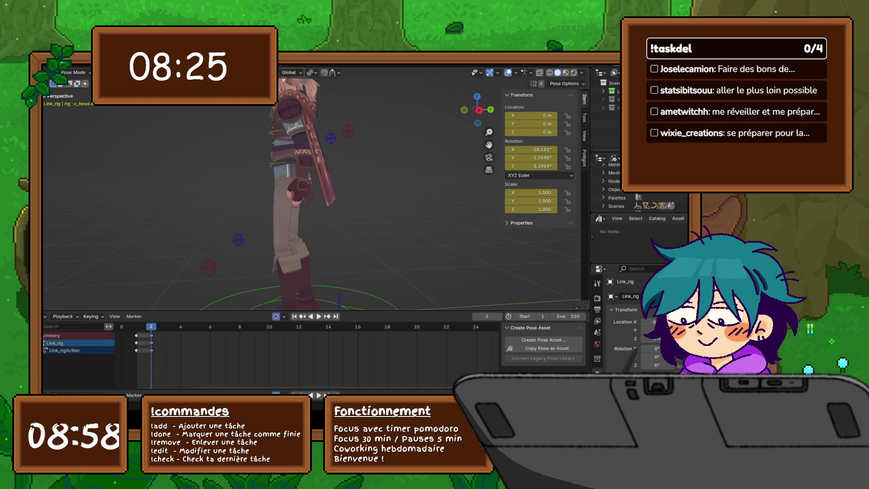
Step: Rotate the selected bone in a few small passes to settle its angle
{"action": "left_click", "coordinate": [387, 217]}
{"action": "key", "text": "r"}
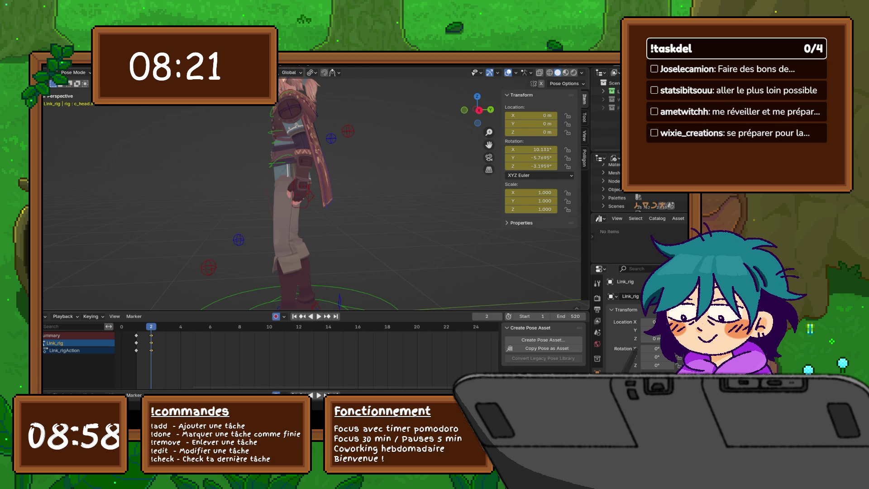
{"action": "key", "text": "r"}
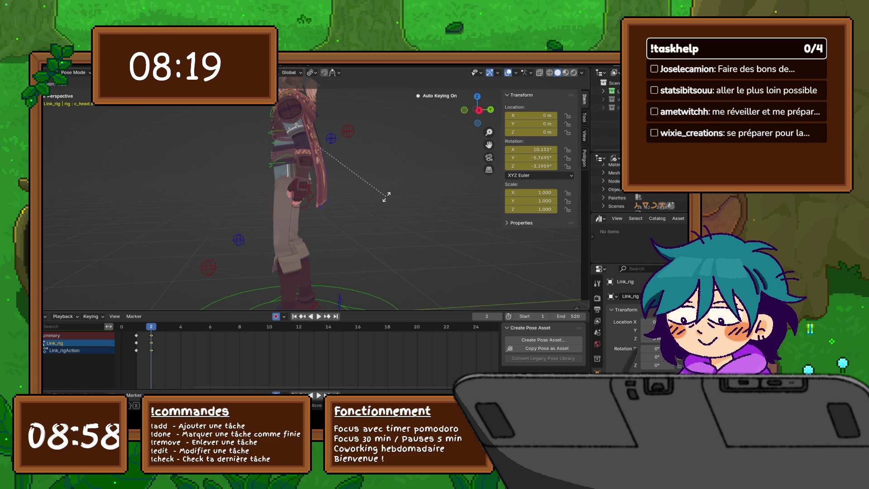
{"action": "left_click", "coordinate": [386, 197]}
{"action": "key", "text": "r"}
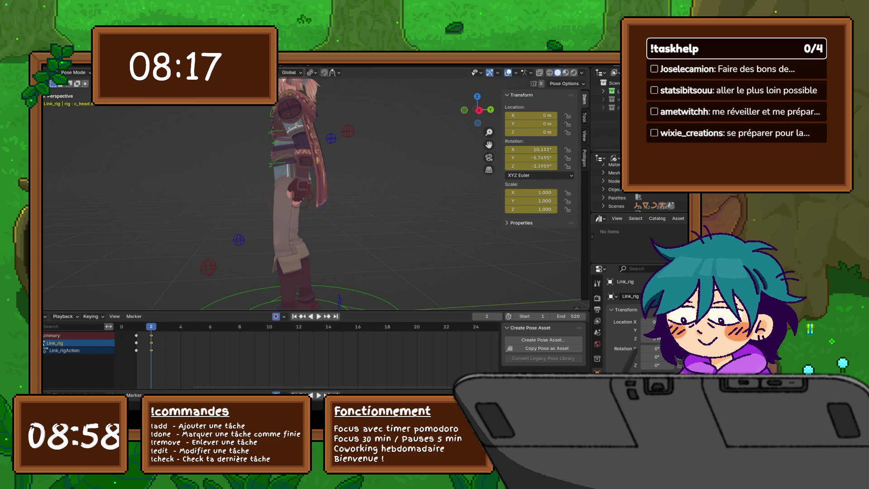
{"action": "left_click", "coordinate": [391, 206]}
{"action": "scroll", "coordinate": [390, 207], "scroll_direction": "up", "scroll_amount": 1}
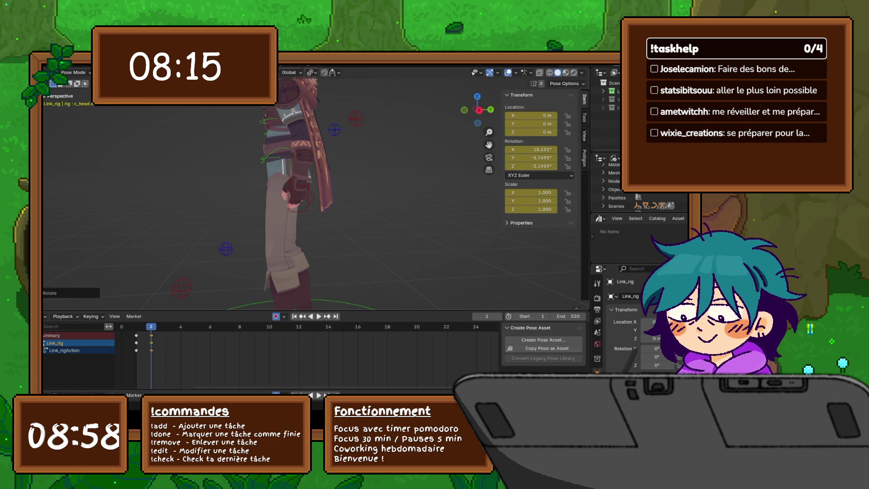
{"action": "middle_click_drag", "start_coordinate": [389, 204], "coordinate": [340, 206]}
Step: Select the cape bone and rotate it from behind the character to swing the cape
{"action": "left_click", "coordinate": [326, 204]}
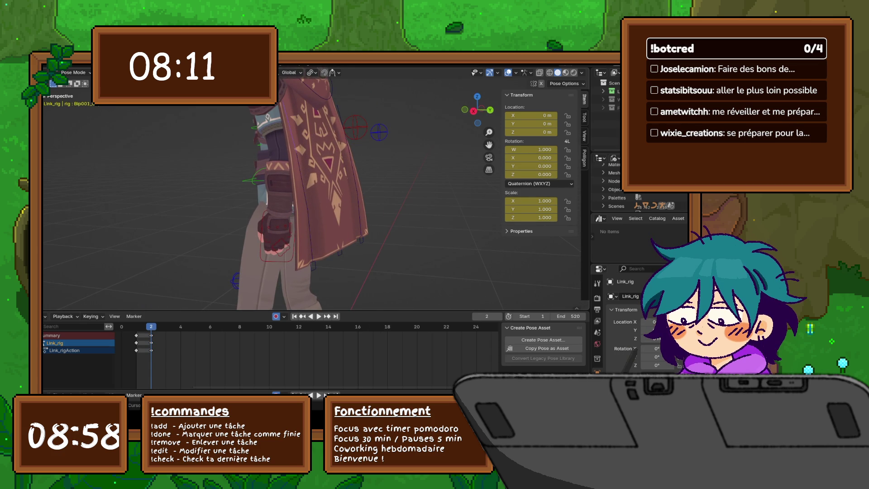
{"action": "left_click", "coordinate": [356, 127]}
{"action": "left_click", "coordinate": [326, 204]}
{"action": "mouse_move", "coordinate": [326, 204]}
{"action": "middle_mouse_down"}
{"action": "mouse_move", "coordinate": [294, 204]}
{"action": "mouse_move", "coordinate": [313, 190]}
{"action": "mouse_move", "coordinate": [304, 172]}
{"action": "mouse_move", "coordinate": [291, 192]}
{"action": "middle_mouse_up"}
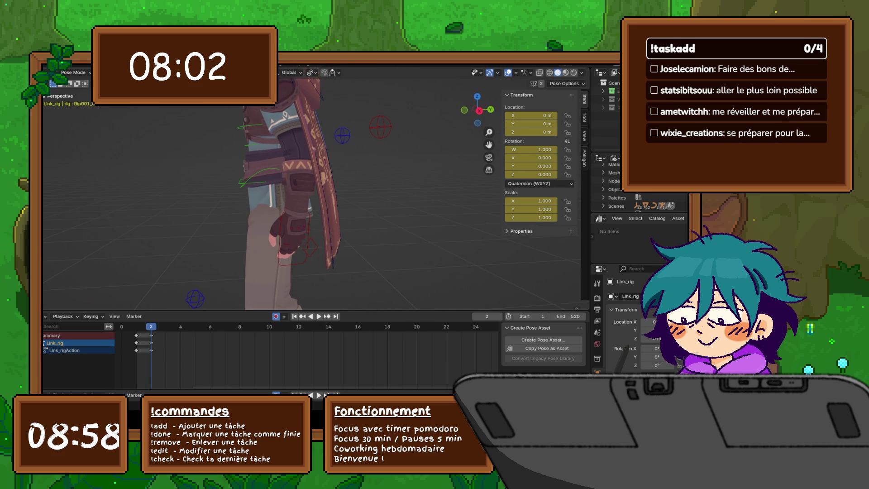
{"action": "left_click", "coordinate": [409, 197]}
{"action": "mouse_move", "coordinate": [408, 197]}
{"action": "middle_mouse_down"}
{"action": "mouse_move", "coordinate": [467, 200]}
{"action": "mouse_move", "coordinate": [408, 208]}
{"action": "middle_mouse_up"}
{"action": "key", "text": "r"}
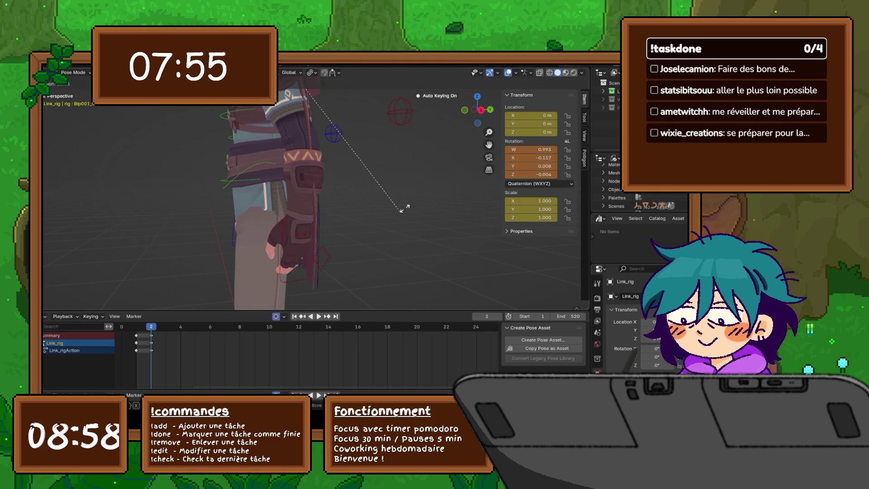
{"action": "left_click", "coordinate": [410, 203]}
{"action": "middle_click_drag", "start_coordinate": [410, 202], "coordinate": [462, 204]}
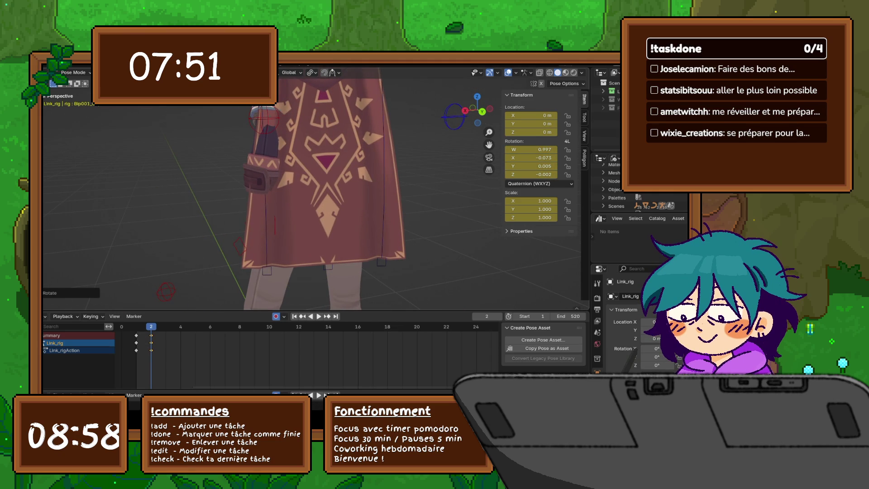
Step: Select the shoulder cape bone and tilt it through several small rotations
{"action": "left_click", "coordinate": [265, 117]}
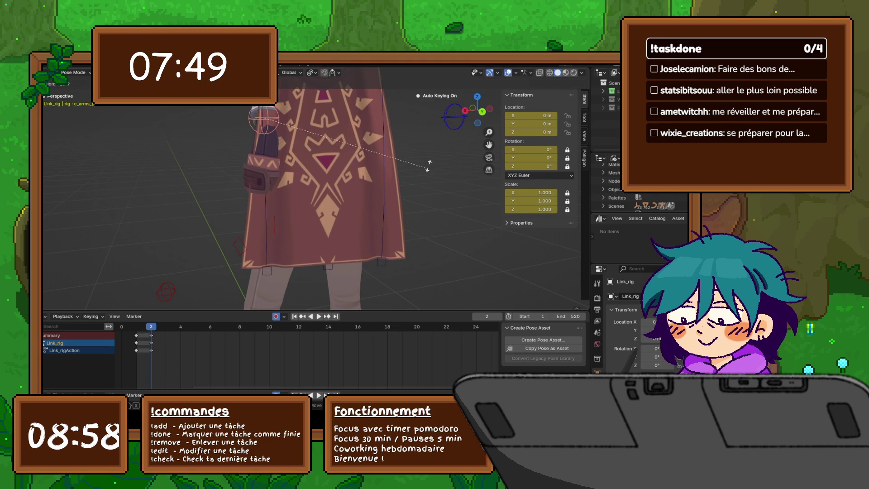
{"action": "mouse_move", "coordinate": [264, 117]}
{"action": "middle_mouse_down"}
{"action": "mouse_move", "coordinate": [267, 136]}
{"action": "mouse_move", "coordinate": [244, 137]}
{"action": "mouse_move", "coordinate": [277, 158]}
{"action": "middle_mouse_up"}
{"action": "left_click", "coordinate": [277, 150]}
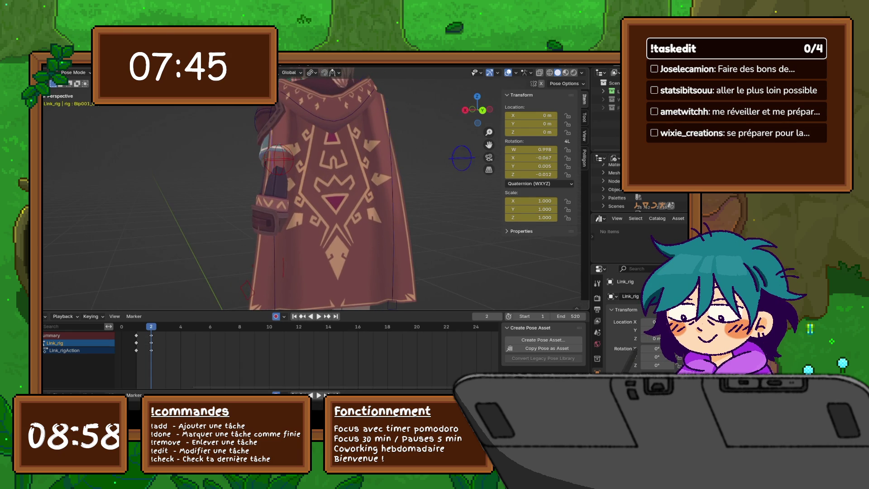
{"action": "key", "text": "r"}
{"action": "left_click", "coordinate": [372, 181]}
{"action": "middle_click_drag", "start_coordinate": [372, 181], "coordinate": [398, 183]}
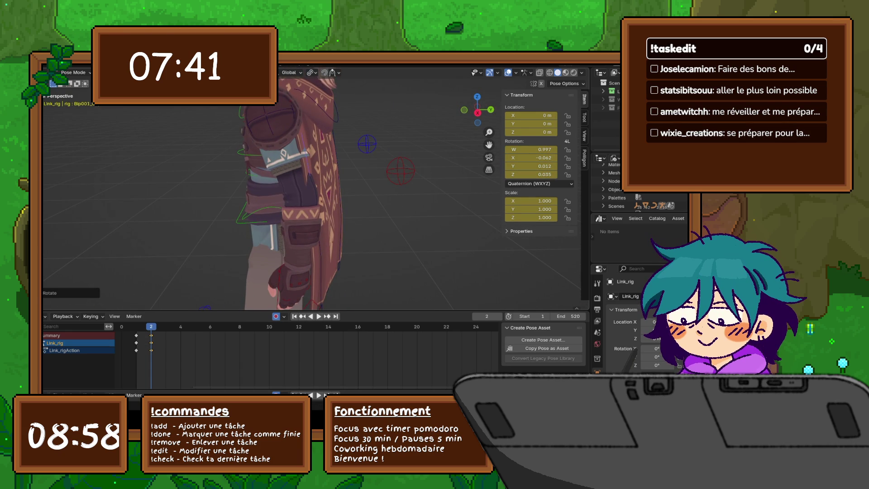
{"action": "key", "text": "r"}
{"action": "left_click", "coordinate": [360, 212]}
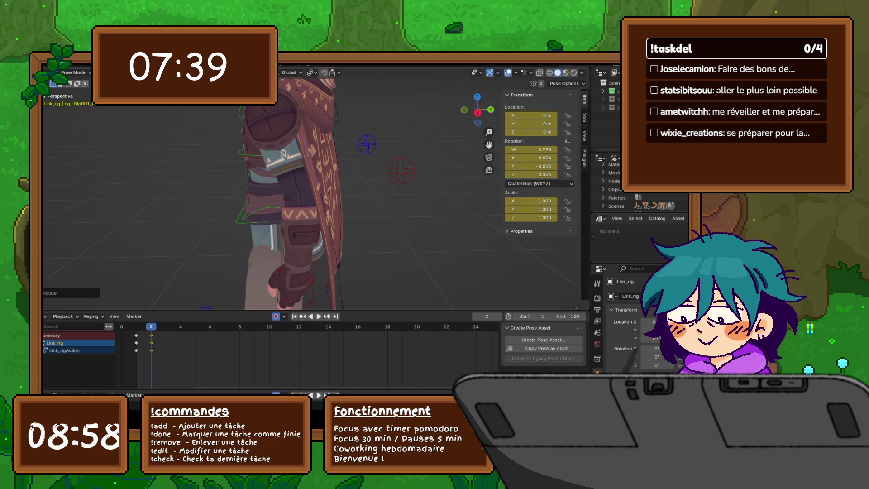
{"action": "key", "text": "r"}
{"action": "left_click", "coordinate": [382, 252]}
{"action": "mouse_move", "coordinate": [382, 252]}
{"action": "middle_mouse_down"}
{"action": "mouse_move", "coordinate": [379, 300]}
{"action": "mouse_move", "coordinate": [344, 303]}
{"action": "mouse_move", "coordinate": [365, 217]}
{"action": "mouse_move", "coordinate": [405, 206]}
{"action": "middle_mouse_up"}
Step: Refine the cape tilt to quaternion W 0.990, X -0.128, Y 0.030, Z -0.048, undoing the last attempt
{"action": "key", "text": "r"}
{"action": "left_click", "coordinate": [370, 206]}
{"action": "key", "text": "r"}
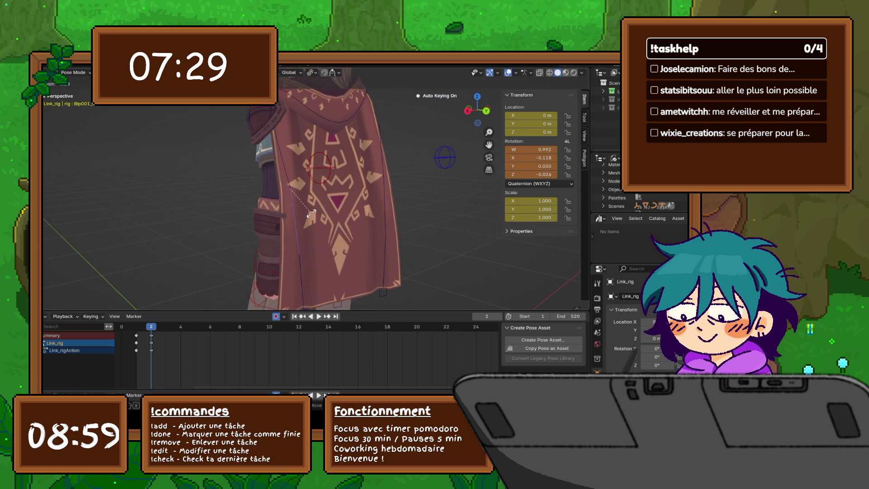
{"action": "left_click", "coordinate": [309, 211]}
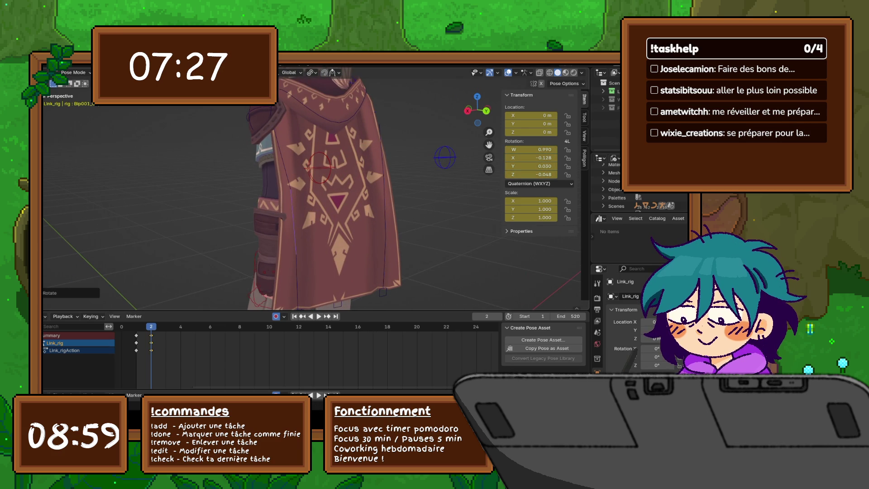
{"action": "key", "text": "r"}
{"action": "key", "text": "y"}
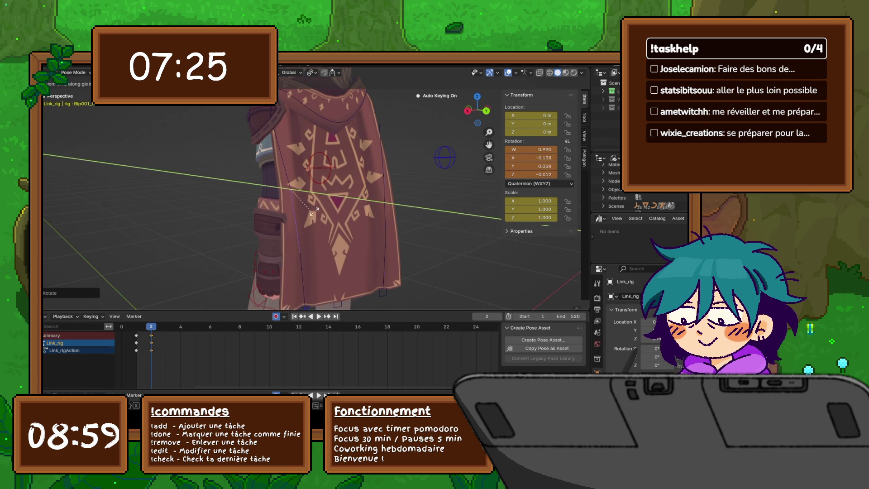
{"action": "key", "text": "Escape"}
{"action": "middle_click_drag", "start_coordinate": [323, 210], "coordinate": [303, 208]}
{"action": "key", "text": "ctrl+z"}
Step: From a side view, select the left hand control bone
{"action": "scroll", "coordinate": [313, 190], "scroll_direction": "down", "scroll_amount": 4}
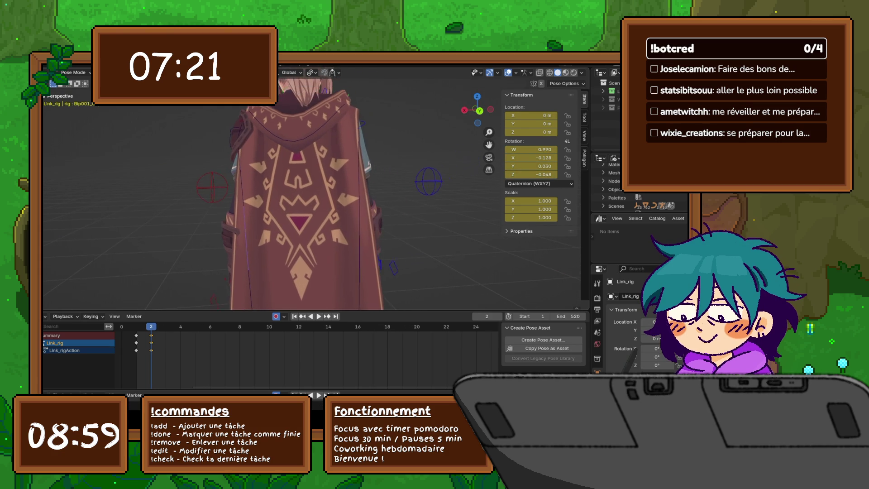
{"action": "middle_click_drag", "start_coordinate": [312, 209], "coordinate": [254, 210]}
{"action": "left_click", "coordinate": [289, 283]}
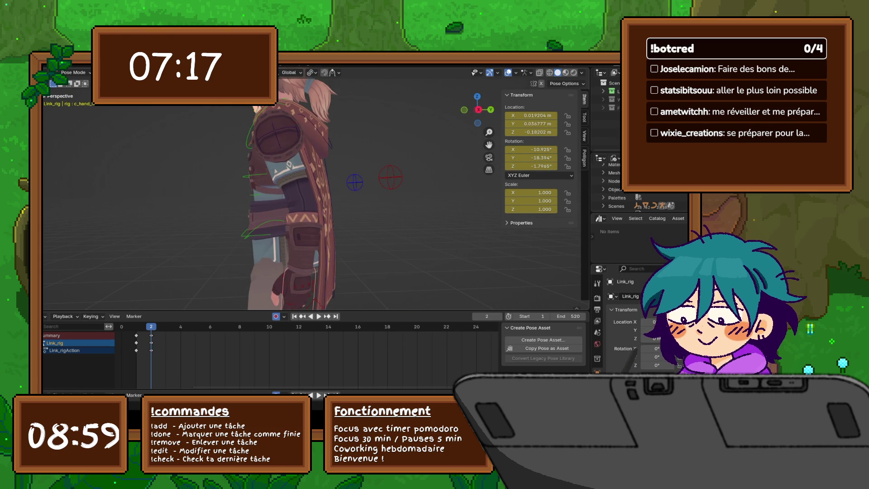
Step: Try moving the left hand control, then undo the move
{"action": "key", "text": "g"}
{"action": "key", "text": "Return"}
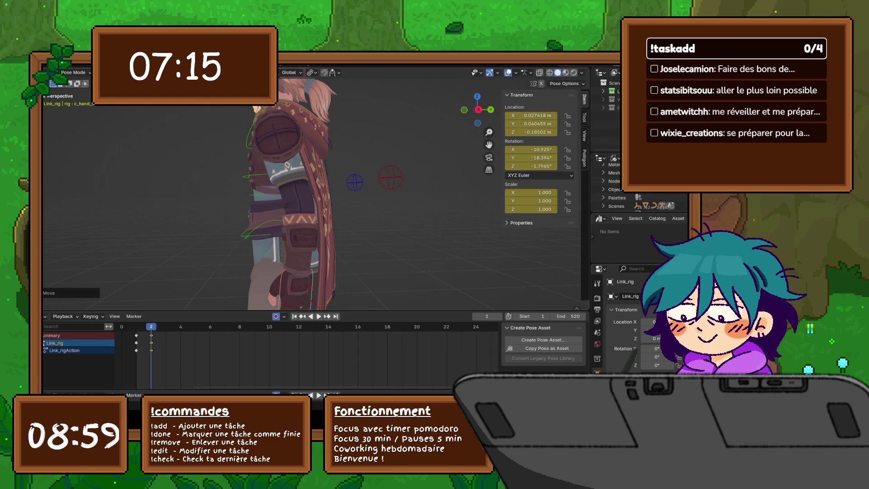
{"action": "key", "text": "ctrl+z"}
{"action": "key", "text": "ctrl+z"}
Step: Rotate the selected bone in several passes from behind, undoing the last rotation
{"action": "key", "text": "r"}
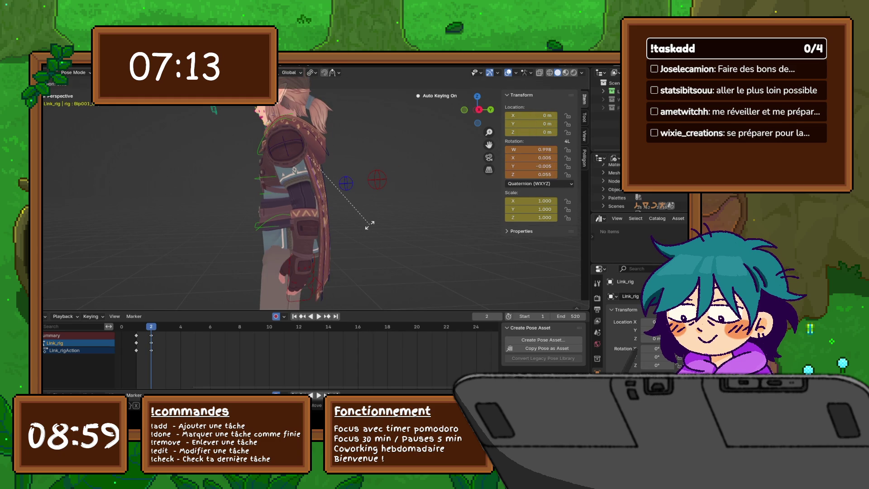
{"action": "left_click", "coordinate": [369, 226]}
{"action": "mouse_move", "coordinate": [369, 226]}
{"action": "middle_mouse_down"}
{"action": "mouse_move", "coordinate": [440, 226]}
{"action": "mouse_move", "coordinate": [349, 242]}
{"action": "mouse_move", "coordinate": [455, 231]}
{"action": "middle_mouse_up"}
{"action": "key", "text": "r"}
{"action": "left_click", "coordinate": [351, 241]}
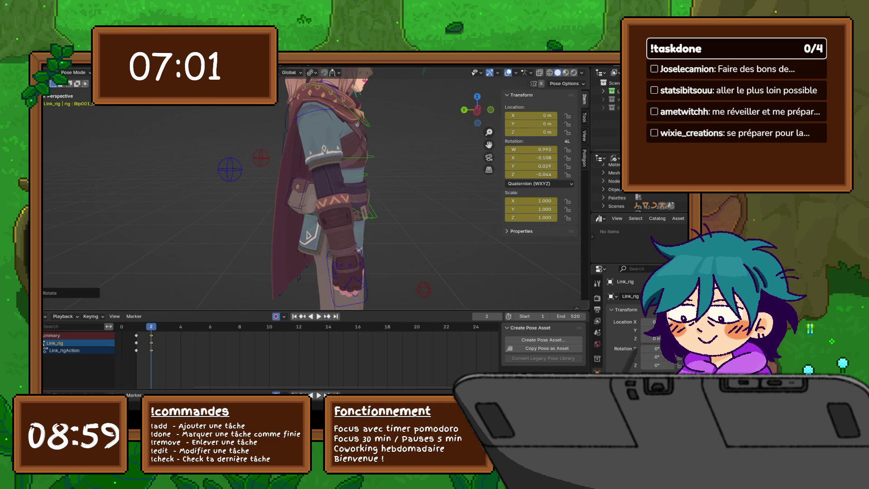
{"action": "key", "text": "r"}
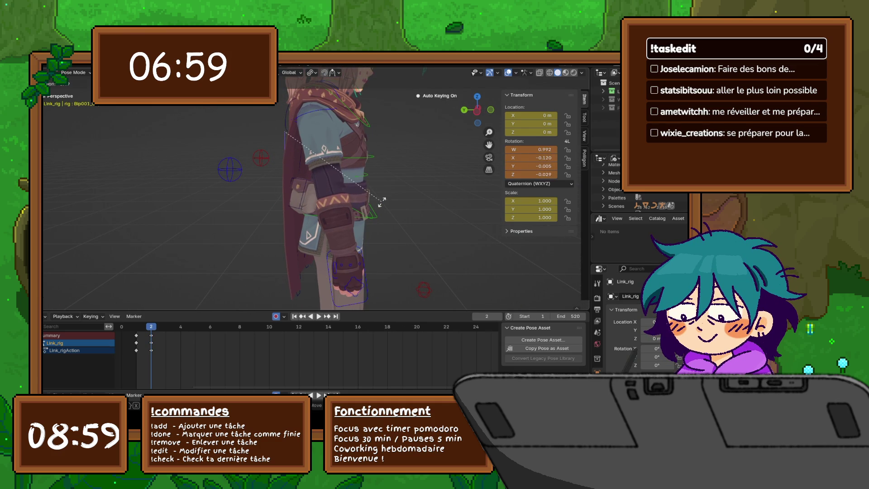
{"action": "left_click", "coordinate": [381, 201]}
{"action": "mouse_move", "coordinate": [382, 201]}
{"action": "middle_mouse_down"}
{"action": "mouse_move", "coordinate": [424, 197]}
{"action": "mouse_move", "coordinate": [353, 200]}
{"action": "middle_mouse_up"}
{"action": "key", "text": "ctrl+z"}
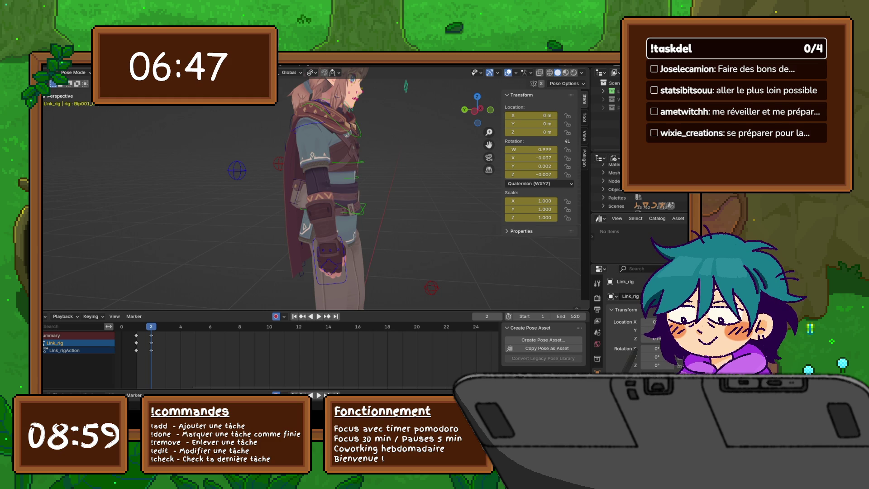
Step: Rotate the bone again twice while orbiting to inspect the cloak
{"action": "key", "text": "r"}
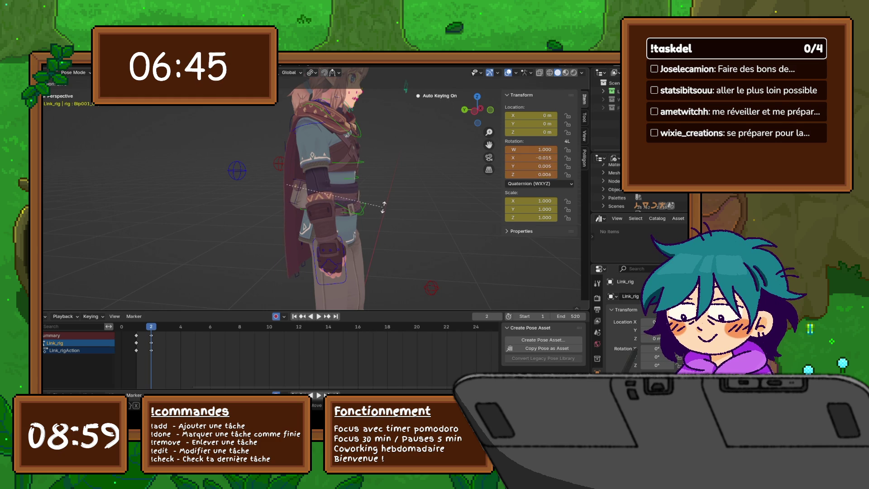
{"action": "left_click", "coordinate": [384, 207]}
{"action": "scroll", "coordinate": [384, 208], "scroll_direction": "up", "scroll_amount": 1}
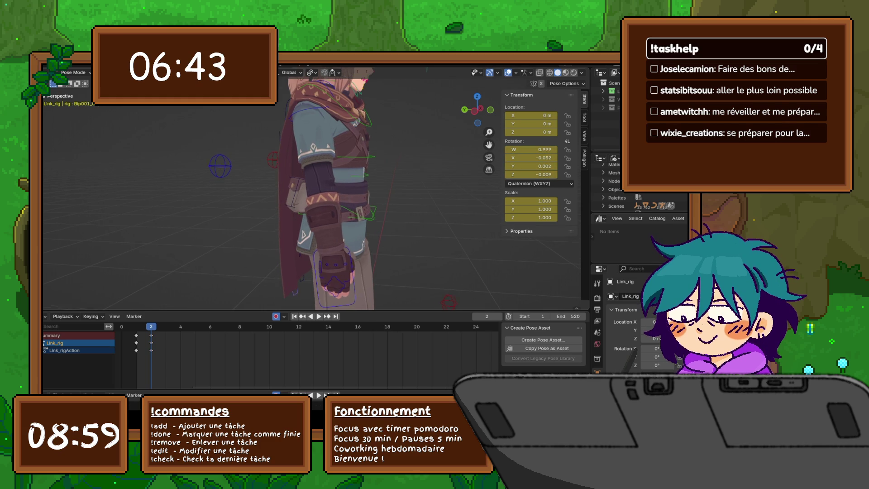
{"action": "middle_click_drag", "start_coordinate": [358, 236], "coordinate": [373, 248]}
{"action": "key", "text": "r"}
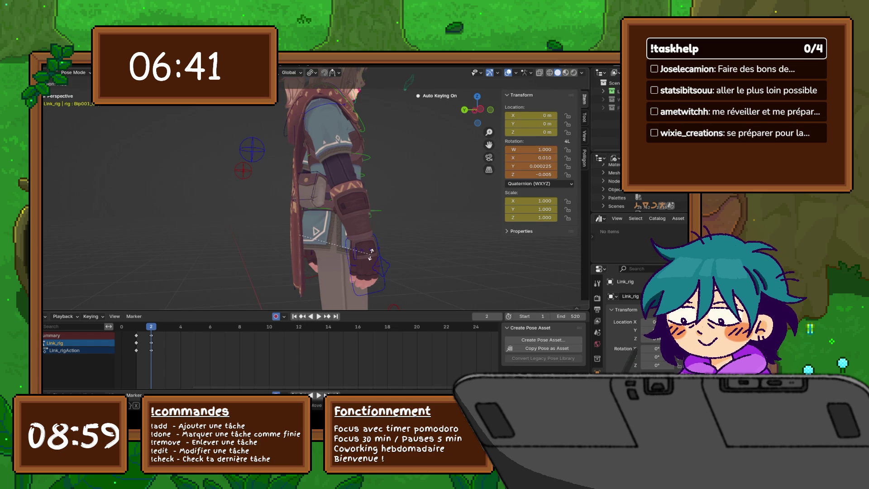
{"action": "left_click", "coordinate": [372, 252]}
{"action": "mouse_move", "coordinate": [372, 252]}
{"action": "middle_mouse_down"}
{"action": "mouse_move", "coordinate": [335, 253]}
{"action": "mouse_move", "coordinate": [374, 253]}
{"action": "middle_mouse_up"}
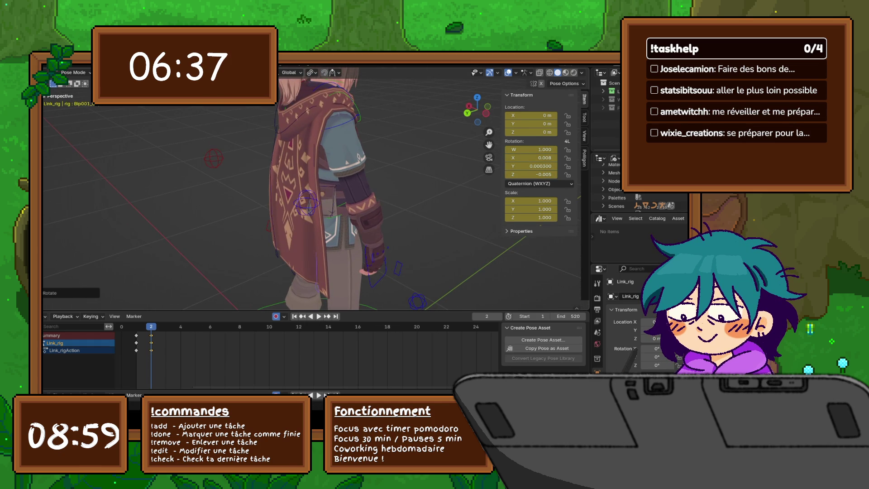
Step: Swing the cape bone around global Z to quaternion W 0.911, X -0.128, Y -0.391, Z 0.020
{"action": "key", "text": "r"}
{"action": "key", "text": "z"}
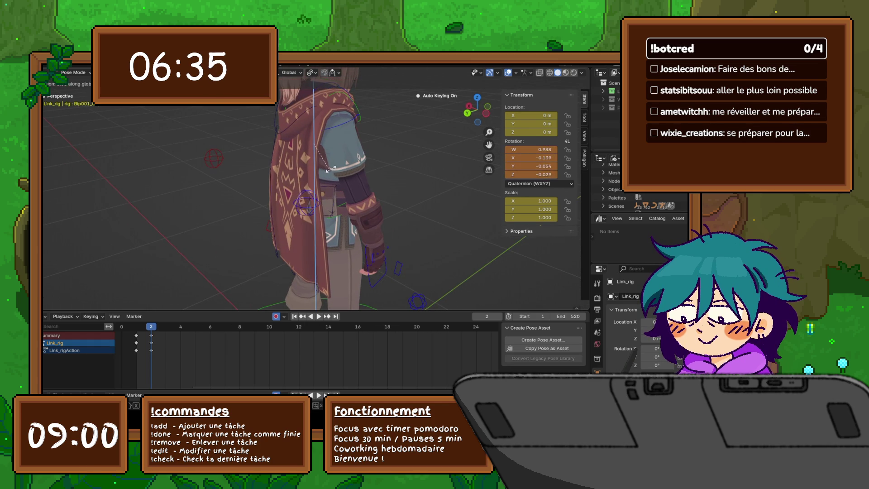
{"action": "left_click", "coordinate": [342, 154]}
{"action": "middle_click_drag", "start_coordinate": [343, 153], "coordinate": [315, 141]}
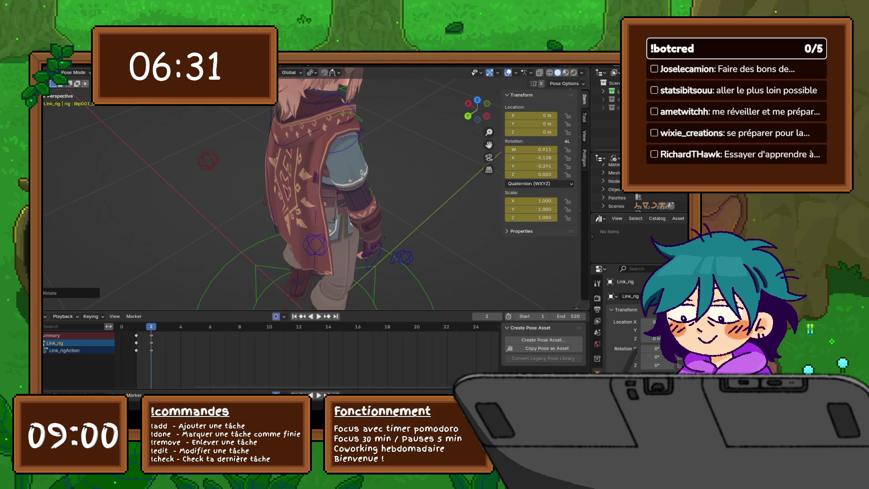
Step: Undo the big cape swing and test a couple of cape rotations, including one on Z, backing them out
{"action": "key", "text": "ctrl+z"}
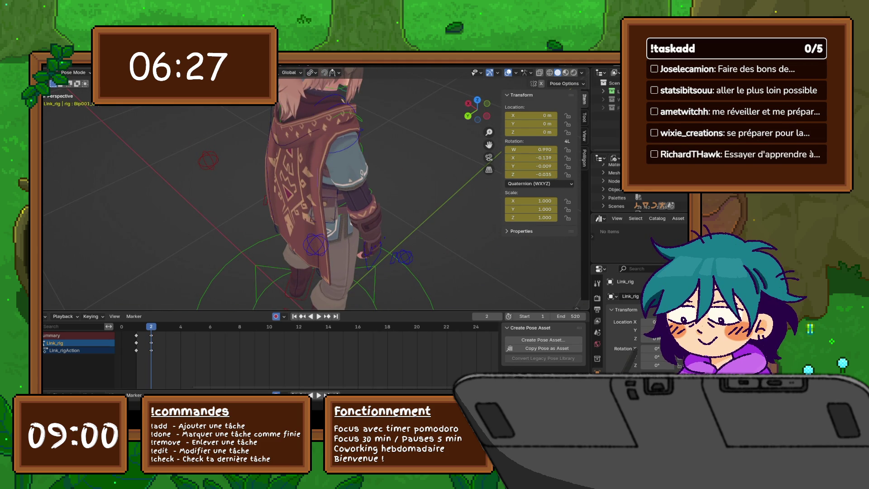
{"action": "mouse_move", "coordinate": [335, 195]}
{"action": "middle_mouse_down"}
{"action": "mouse_move", "coordinate": [352, 255]}
{"action": "mouse_move", "coordinate": [343, 211]}
{"action": "mouse_move", "coordinate": [328, 209]}
{"action": "middle_mouse_up"}
{"action": "key", "text": "r"}
{"action": "left_click", "coordinate": [345, 220]}
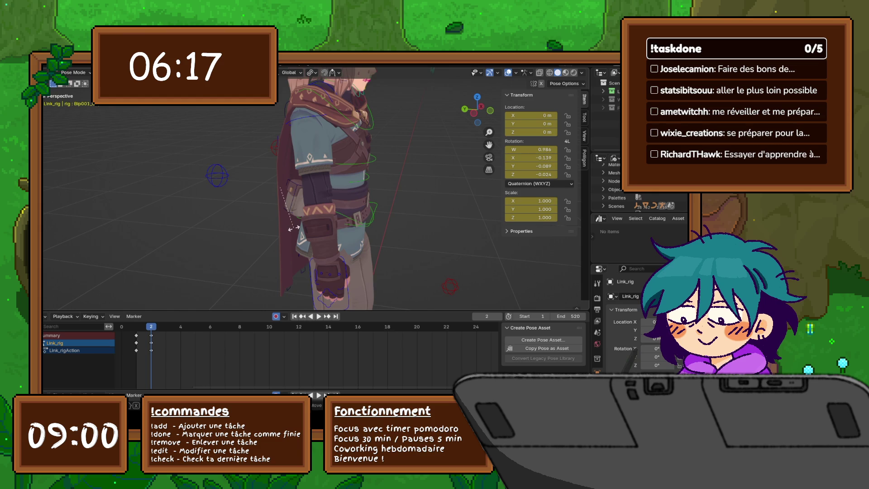
{"action": "key", "text": "r"}
{"action": "key", "text": "z"}
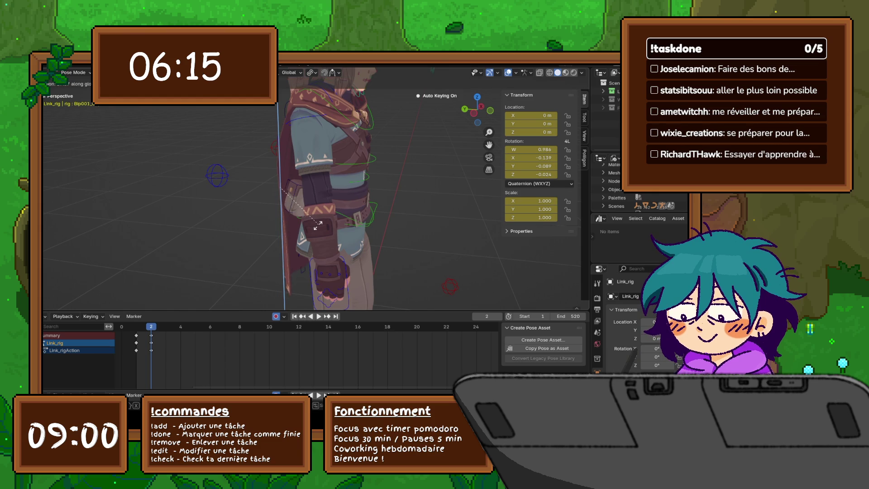
{"action": "left_click", "coordinate": [318, 225]}
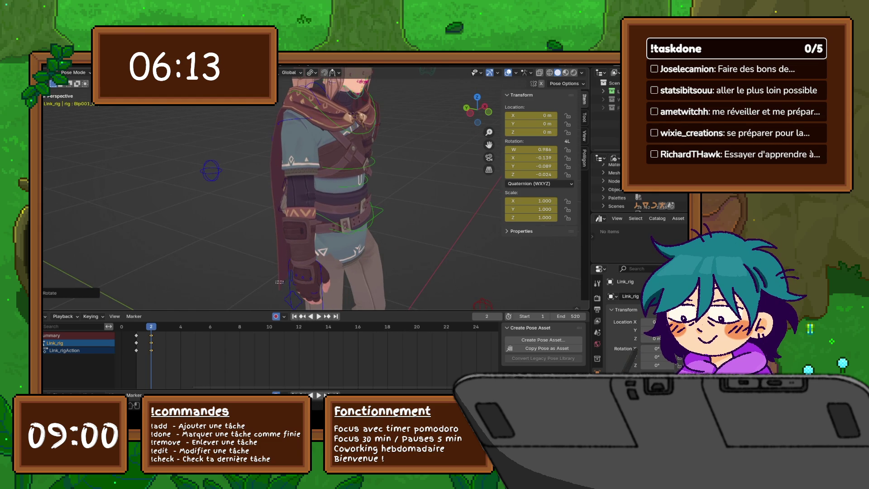
{"action": "key", "text": "alt+a"}
{"action": "mouse_move", "coordinate": [317, 203]}
{"action": "middle_mouse_down"}
{"action": "mouse_move", "coordinate": [280, 204]}
{"action": "mouse_move", "coordinate": [327, 203]}
{"action": "mouse_move", "coordinate": [332, 193]}
{"action": "mouse_move", "coordinate": [320, 177]}
{"action": "mouse_move", "coordinate": [333, 201]}
{"action": "mouse_move", "coordinate": [317, 200]}
{"action": "middle_mouse_up"}
{"action": "key", "text": "r"}
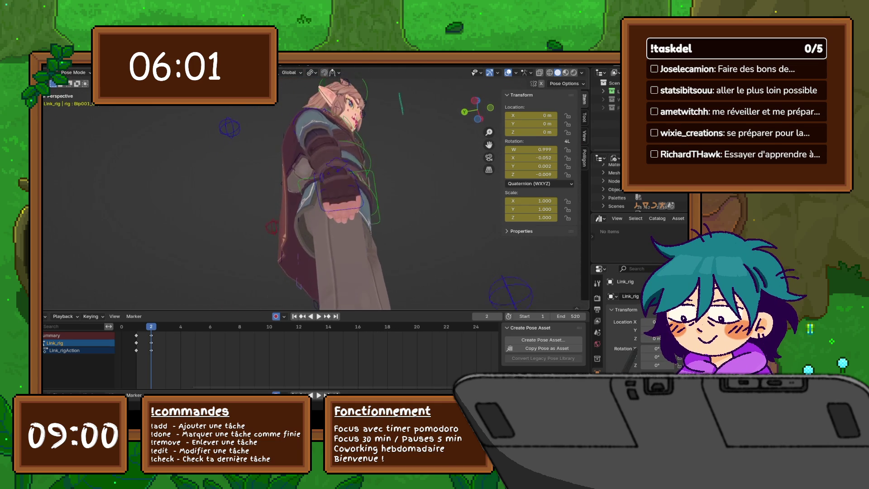
{"action": "scroll", "coordinate": [312, 199], "scroll_direction": "up", "scroll_amount": 2}
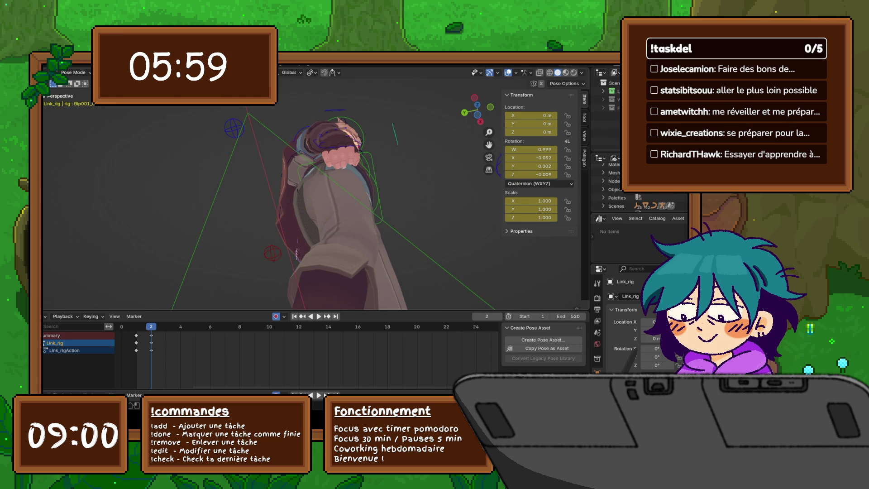
{"action": "mouse_move", "coordinate": [313, 181]}
{"action": "middle_mouse_down"}
{"action": "mouse_move", "coordinate": [316, 226]}
{"action": "mouse_move", "coordinate": [326, 190]}
{"action": "middle_mouse_up"}
Step: Nudge the cape bone to X 0.031328, Y 0.017531, Z 0.046874 m and keyframe it
{"action": "key", "text": "g"}
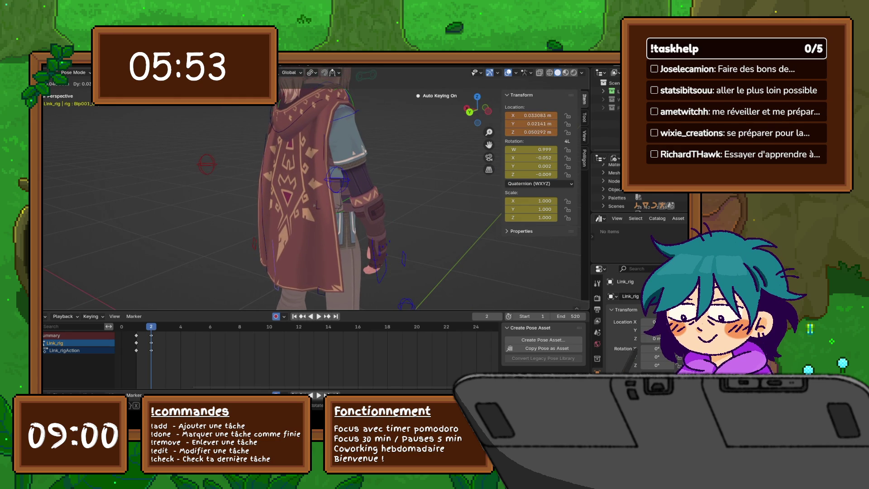
{"action": "left_click", "coordinate": [317, 206]}
{"action": "mouse_move", "coordinate": [317, 206]}
{"action": "middle_mouse_down"}
{"action": "mouse_move", "coordinate": [306, 179]}
{"action": "mouse_move", "coordinate": [337, 205]}
{"action": "mouse_move", "coordinate": [383, 208]}
{"action": "middle_mouse_up"}
{"action": "key", "text": "i"}
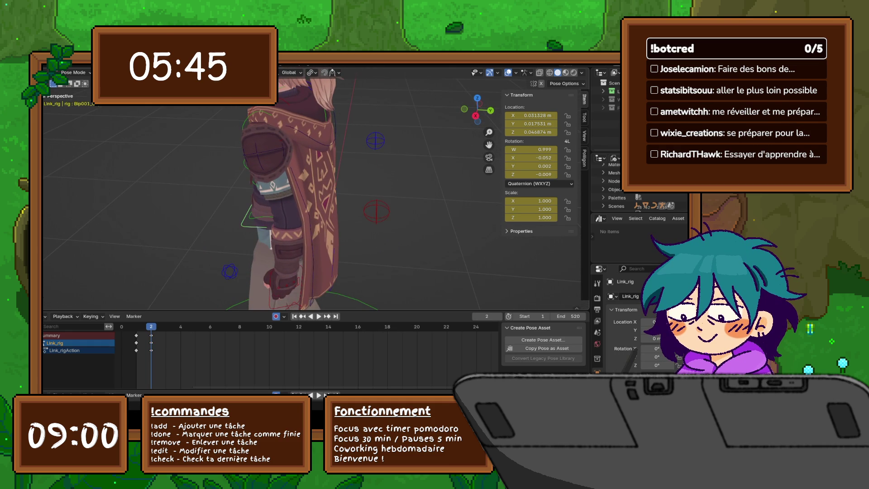
{"action": "middle_click_drag", "start_coordinate": [312, 190], "coordinate": [362, 185]}
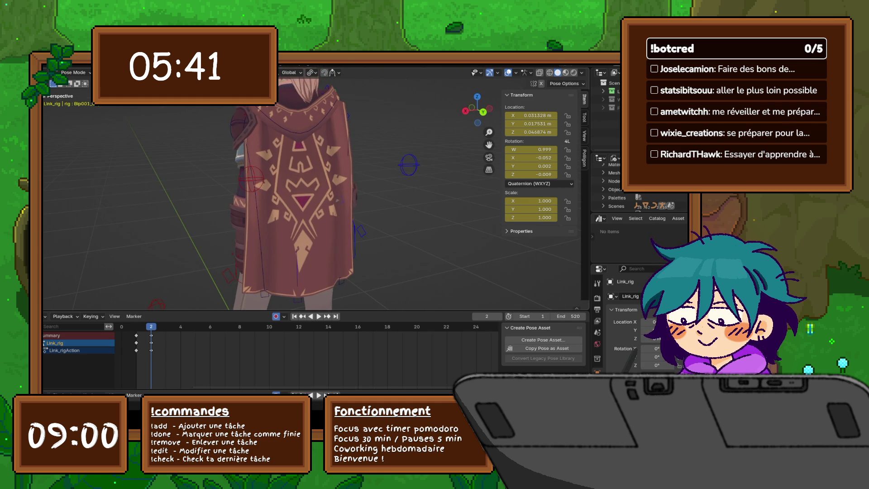
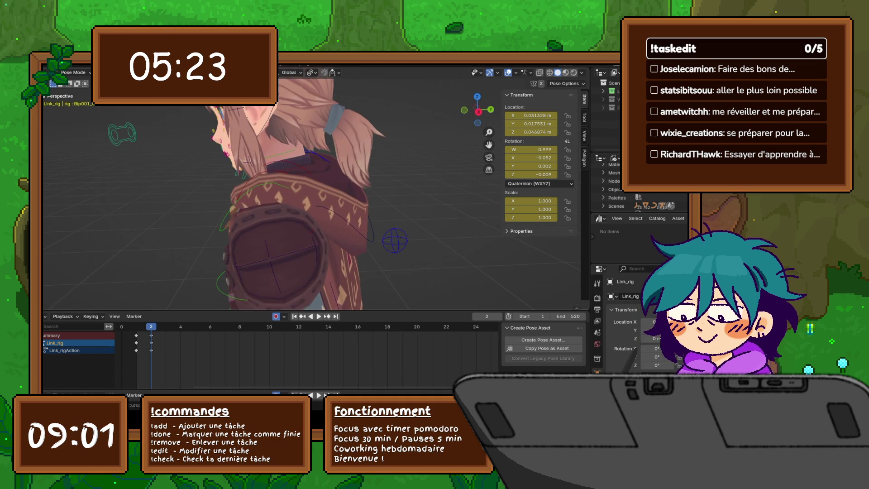
Step: Select all of Link's bones and give them two small rotations
{"action": "key", "text": "alt+a"}
{"action": "key", "text": "a"}
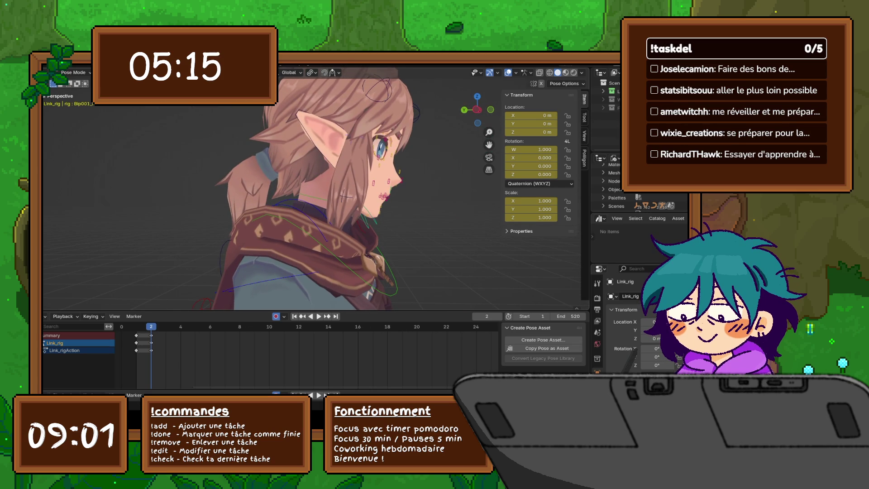
{"action": "key", "text": "r"}
{"action": "left_click", "coordinate": [443, 171]}
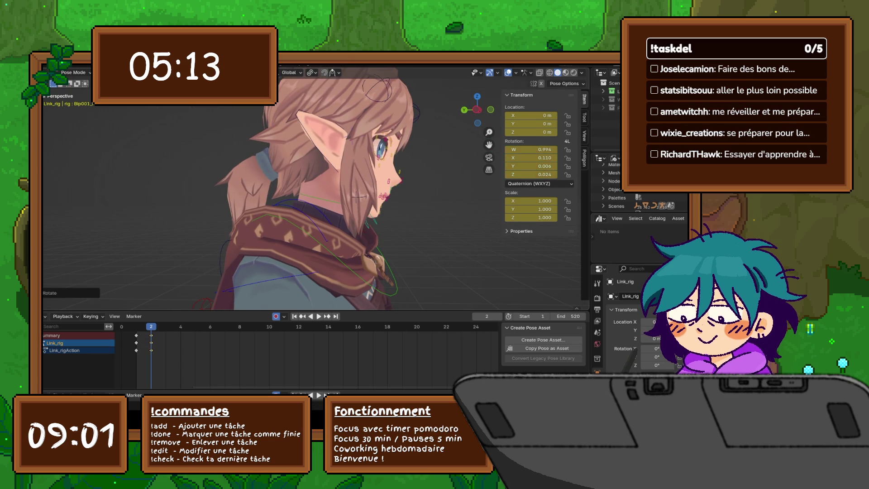
{"action": "key", "text": "r"}
{"action": "left_click", "coordinate": [437, 195]}
{"action": "middle_click_drag", "start_coordinate": [437, 195], "coordinate": [289, 195]}
Step: Apply two more slight head rotations, then select the eyes control bone
{"action": "key", "text": "r"}
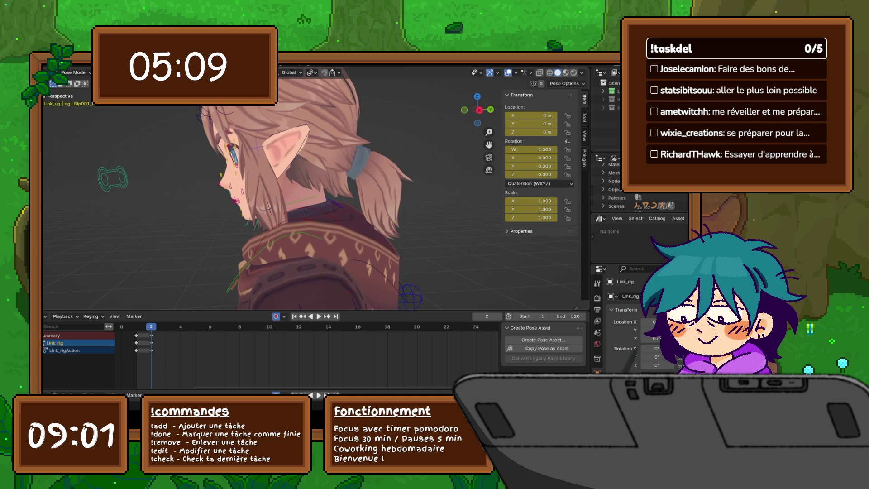
{"action": "left_click", "coordinate": [340, 185]}
{"action": "key", "text": "r"}
{"action": "left_click", "coordinate": [341, 184]}
{"action": "mouse_move", "coordinate": [341, 185]}
{"action": "middle_mouse_down"}
{"action": "mouse_move", "coordinate": [480, 181]}
{"action": "mouse_move", "coordinate": [462, 181]}
{"action": "middle_mouse_up"}
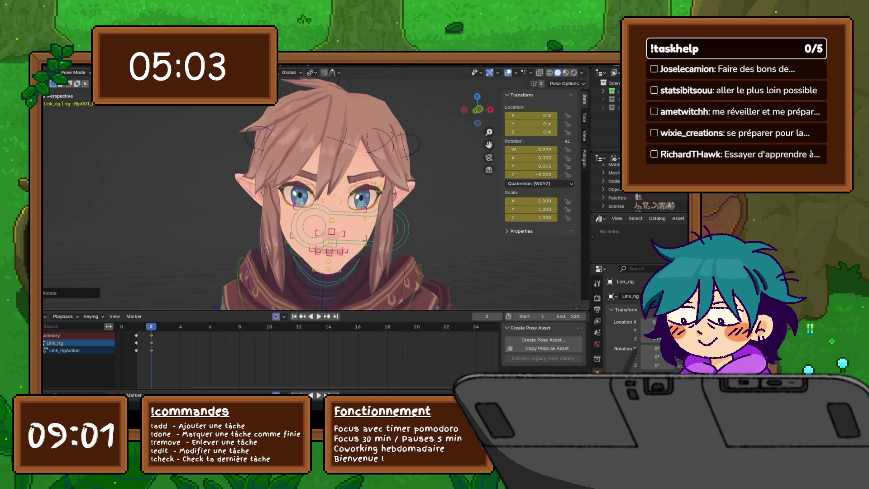
{"action": "scroll", "coordinate": [299, 194], "scroll_direction": "up", "scroll_amount": 5}
{"action": "scroll", "coordinate": [312, 190], "scroll_direction": "down", "scroll_amount": 3}
{"action": "scroll", "coordinate": [313, 190], "scroll_direction": "down", "scroll_amount": 2}
{"action": "scroll", "coordinate": [317, 181], "scroll_direction": "up", "scroll_amount": 3}
{"action": "mouse_move", "coordinate": [317, 181]}
{"action": "middle_mouse_down"}
{"action": "mouse_move", "coordinate": [271, 181]}
{"action": "mouse_move", "coordinate": [389, 181]}
{"action": "mouse_move", "coordinate": [399, 190]}
{"action": "mouse_move", "coordinate": [371, 186]}
{"action": "middle_mouse_up"}
{"action": "scroll", "coordinate": [313, 190], "scroll_direction": "down", "scroll_amount": 5}
{"action": "left_click", "coordinate": [269, 126]}
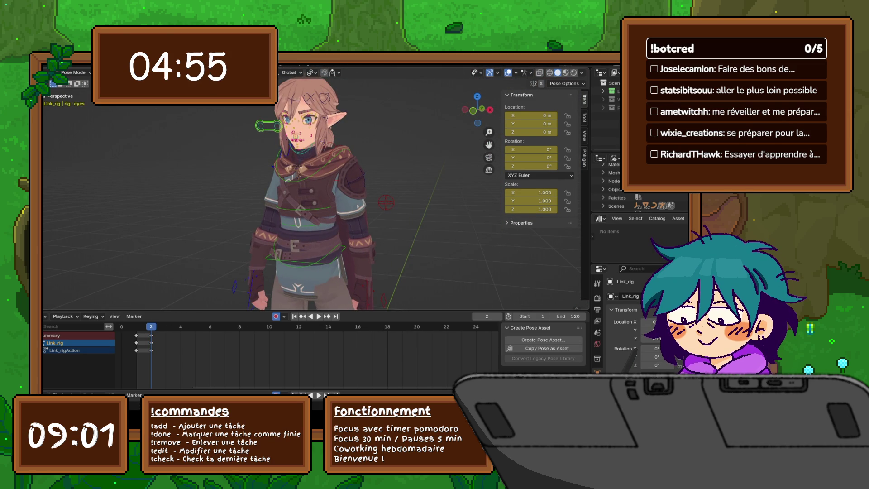
Step: Move the eyes control to shift Link's gaze
{"action": "key", "text": "g"}
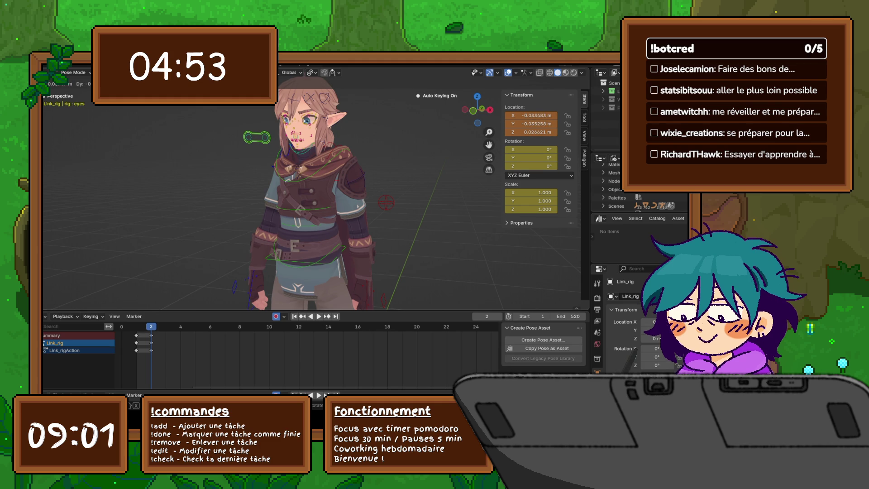
{"action": "mouse_move", "coordinate": [317, 181]}
{"action": "middle_mouse_down"}
{"action": "mouse_move", "coordinate": [290, 181]}
{"action": "mouse_move", "coordinate": [326, 181]}
{"action": "mouse_move", "coordinate": [285, 182]}
{"action": "mouse_move", "coordinate": [294, 186]}
{"action": "mouse_move", "coordinate": [286, 190]}
{"action": "middle_mouse_up"}
{"action": "key", "text": "Return"}
{"action": "scroll", "coordinate": [308, 181], "scroll_direction": "up", "scroll_amount": 3}
{"action": "scroll", "coordinate": [290, 190], "scroll_direction": "up", "scroll_amount": 3}
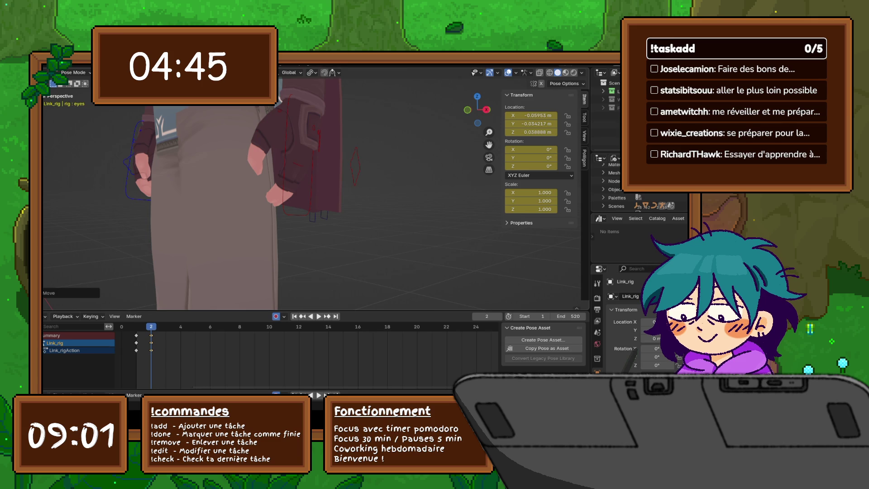
Step: Select the thumb control bone and frame it in view near the hands
{"action": "left_click", "coordinate": [280, 195]}
{"action": "key", "text": "KP_Decimal"}
{"action": "scroll", "coordinate": [312, 190], "scroll_direction": "down", "scroll_amount": 8}
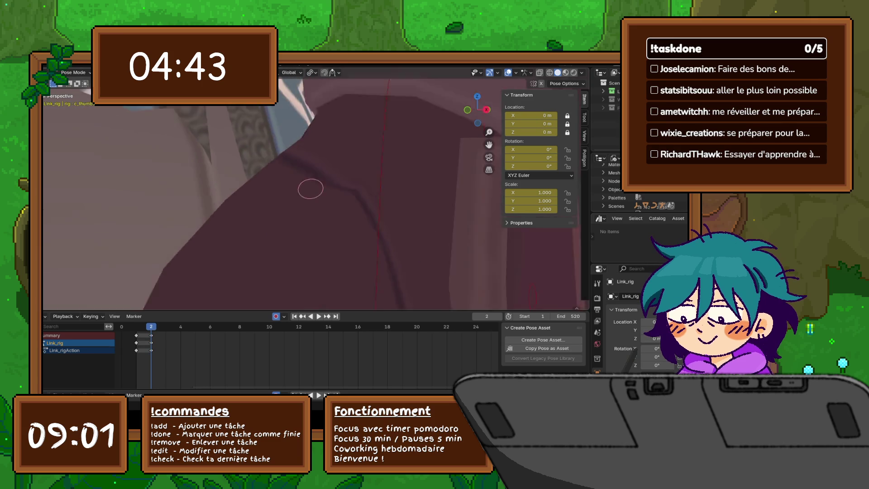
{"action": "mouse_move", "coordinate": [312, 190]}
{"action": "middle_mouse_down"}
{"action": "mouse_move", "coordinate": [294, 154]}
{"action": "mouse_move", "coordinate": [249, 159]}
{"action": "middle_mouse_up"}
Step: Rotate the thumb and index finger bones slightly to curl the hand
{"action": "key", "text": "r"}
{"action": "left_click", "coordinate": [311, 154]}
{"action": "key", "text": "r"}
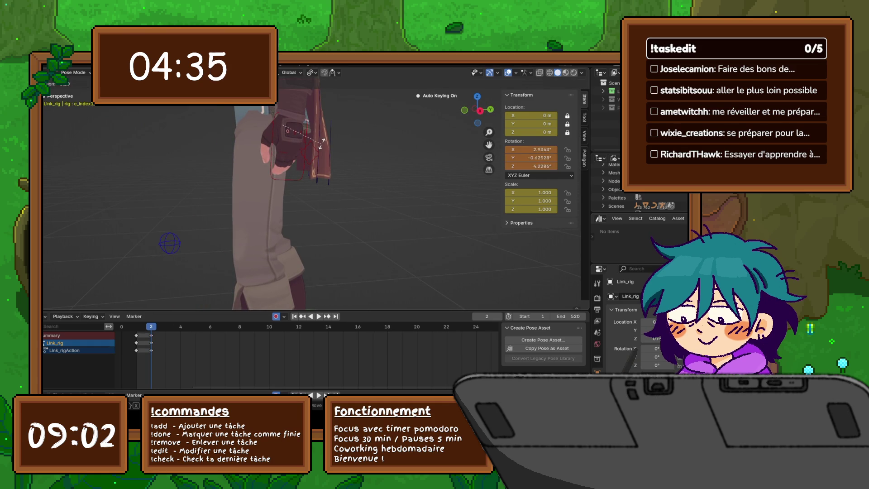
{"action": "left_click", "coordinate": [323, 139]}
{"action": "middle_click_drag", "start_coordinate": [323, 139], "coordinate": [290, 143]}
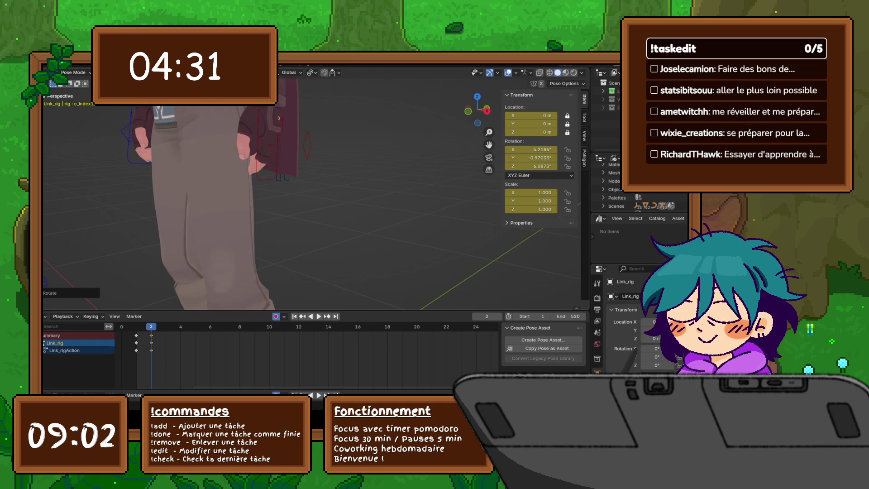
{"action": "scroll", "coordinate": [313, 190], "scroll_direction": "up", "scroll_amount": 3}
{"action": "middle_click_drag", "start_coordinate": [290, 181], "coordinate": [247, 184]}
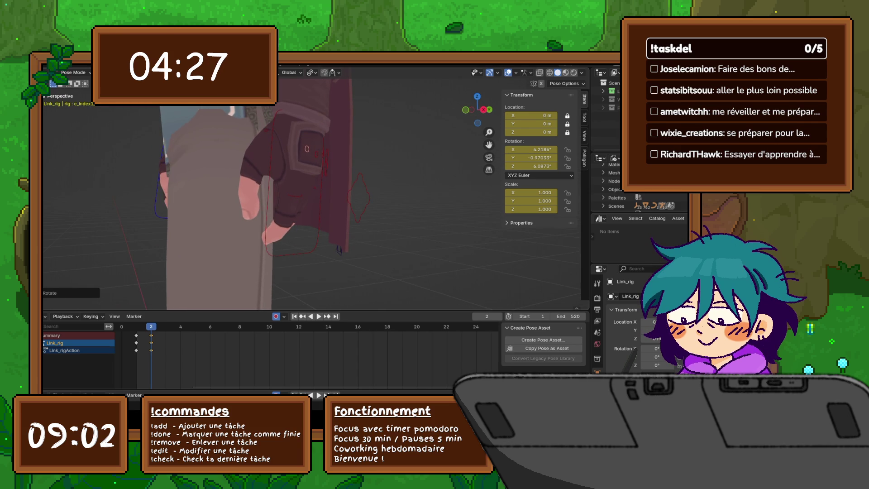
Step: Try rotating the middle finger around global Z and Y, cancelling both attempts
{"action": "key", "text": "r"}
{"action": "key", "text": "z"}
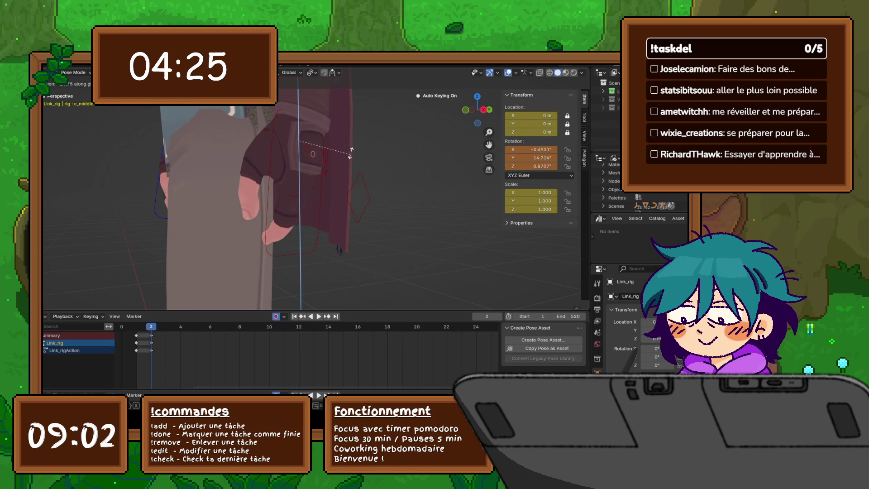
{"action": "key", "text": "Escape"}
{"action": "middle_click_drag", "start_coordinate": [351, 143], "coordinate": [317, 145]}
{"action": "key", "text": "y"}
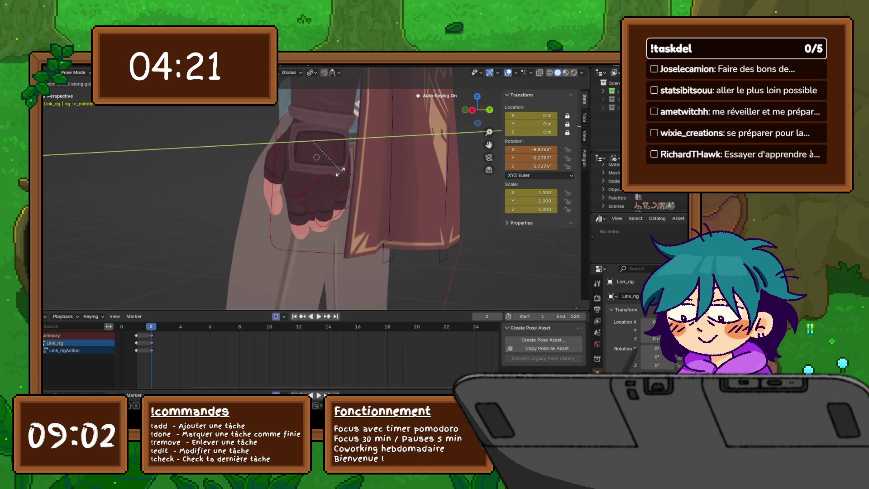
{"action": "key", "text": "Escape"}
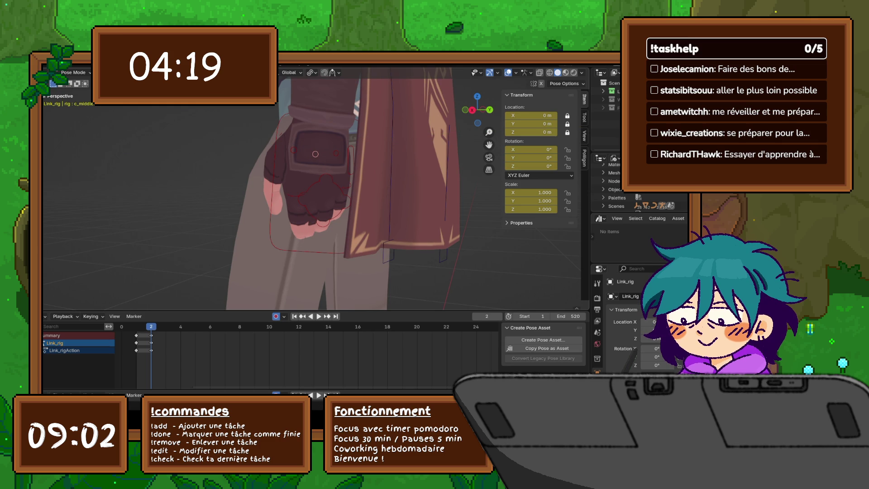
Step: Select the index finger control and rotate it, undoing and redoing the bend
{"action": "left_click", "coordinate": [294, 194]}
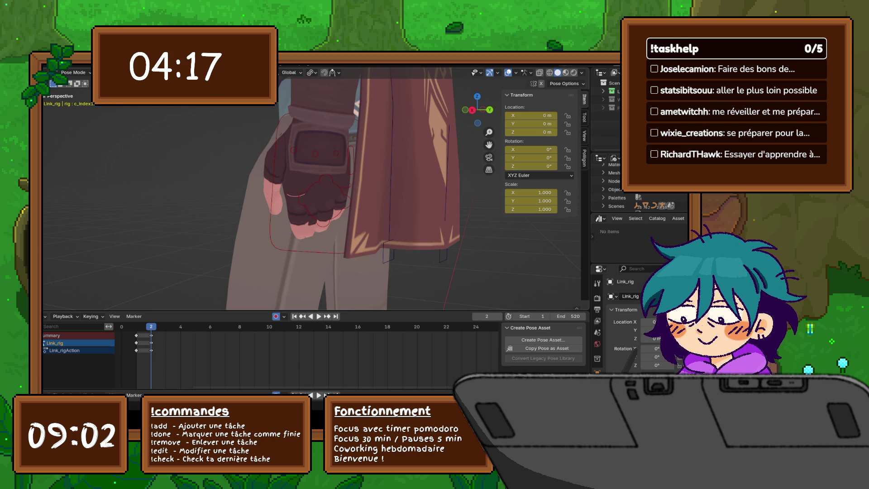
{"action": "key", "text": "r"}
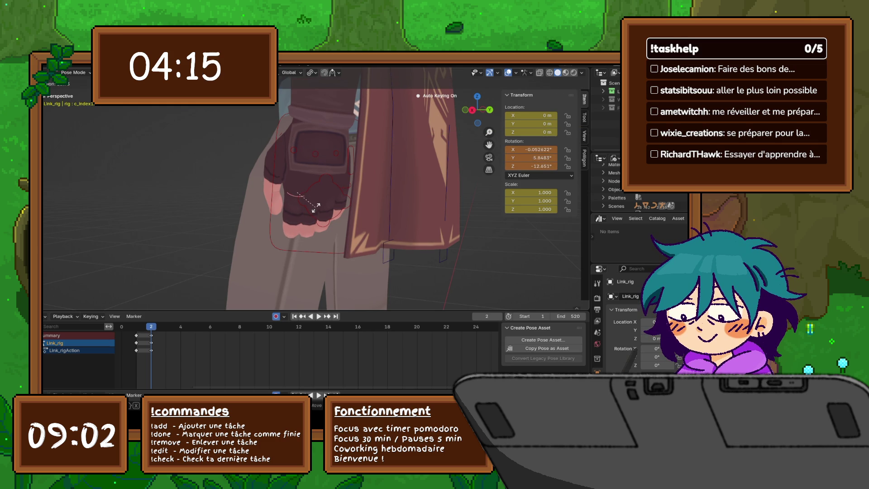
{"action": "left_click", "coordinate": [319, 204]}
{"action": "middle_click_drag", "start_coordinate": [318, 203], "coordinate": [405, 211]}
{"action": "key", "text": "ctrl+z"}
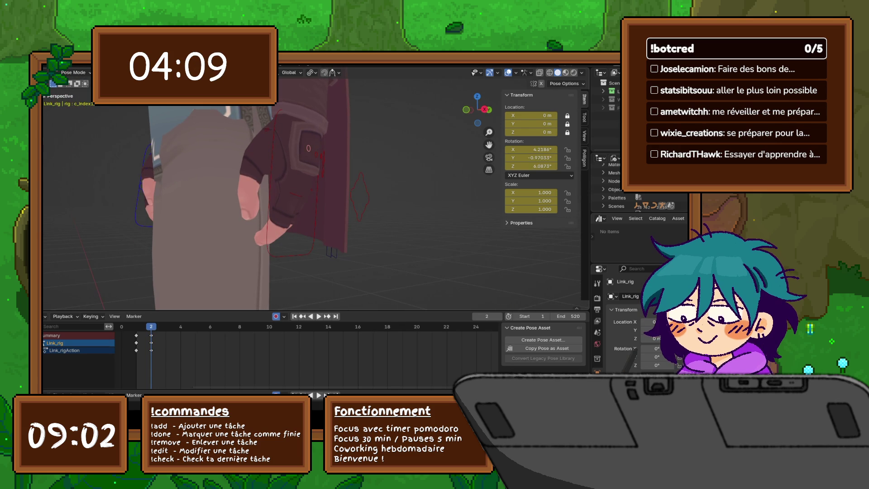
{"action": "key", "text": "ctrl+z"}
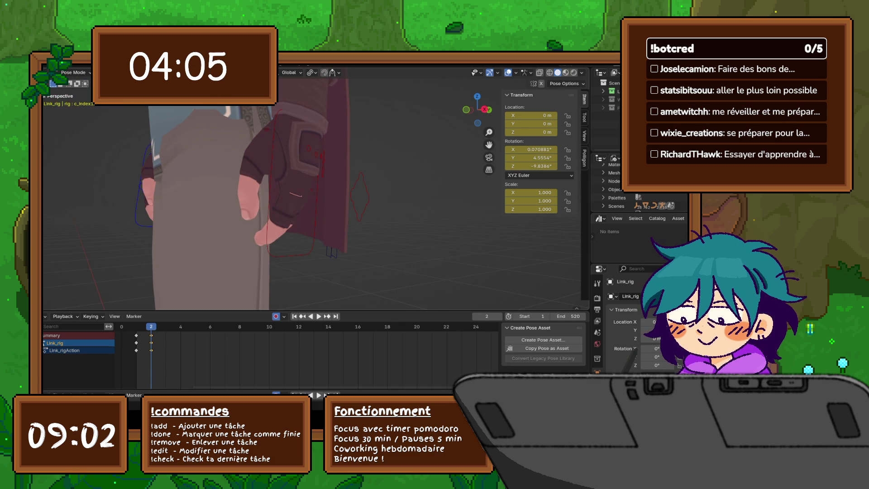
{"action": "key", "text": "r"}
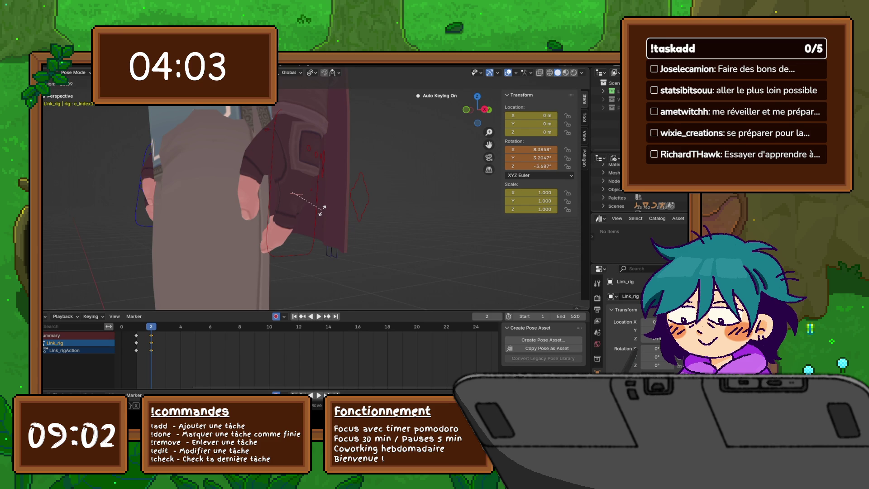
{"action": "left_click", "coordinate": [322, 209]}
{"action": "middle_click_drag", "start_coordinate": [323, 209], "coordinate": [294, 195]}
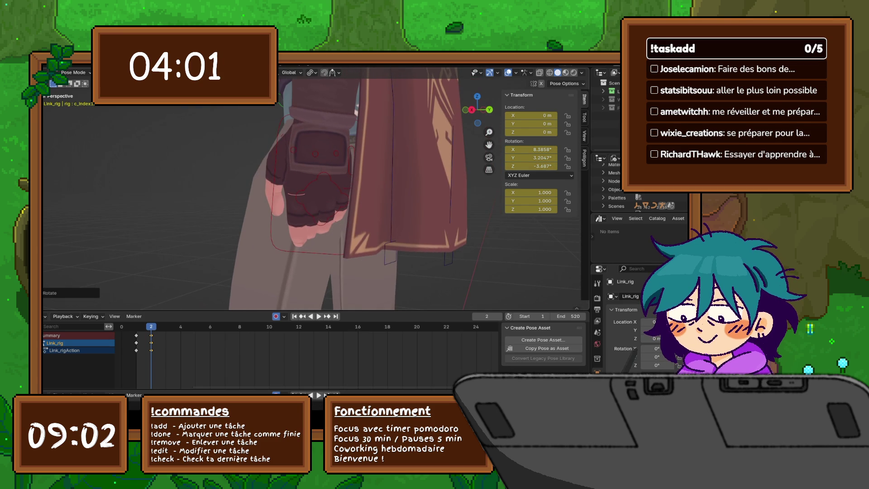
Step: Bend the finger further with rotations constrained to global X and Y
{"action": "key", "text": "r"}
{"action": "left_click", "coordinate": [348, 204]}
{"action": "middle_click_drag", "start_coordinate": [348, 204], "coordinate": [263, 204]}
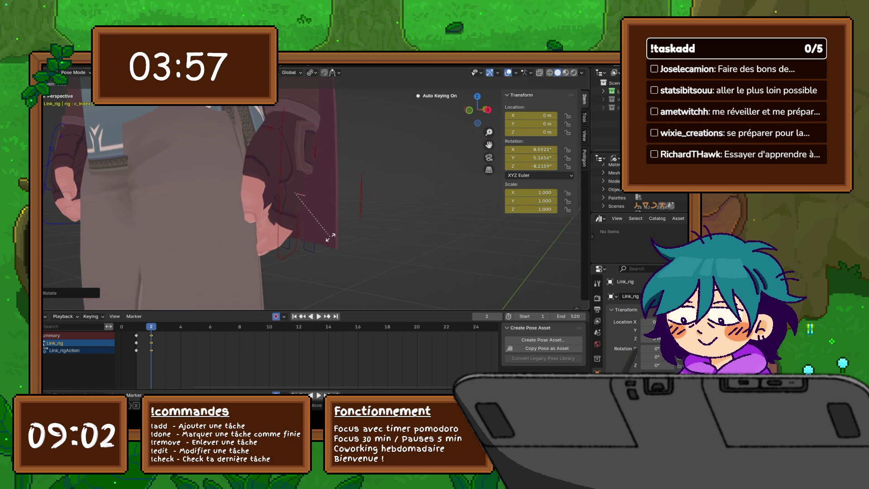
{"action": "key", "text": "x"}
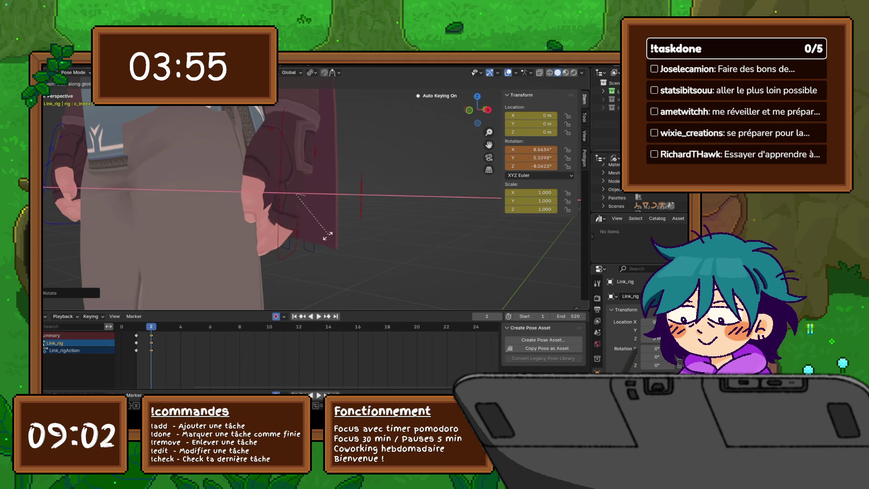
{"action": "left_click", "coordinate": [330, 235]}
{"action": "key", "text": "z"}
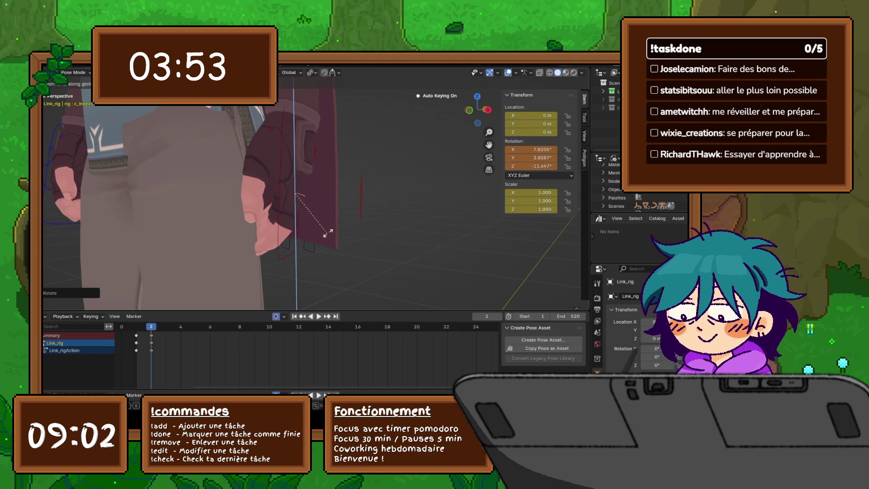
{"action": "key", "text": "y"}
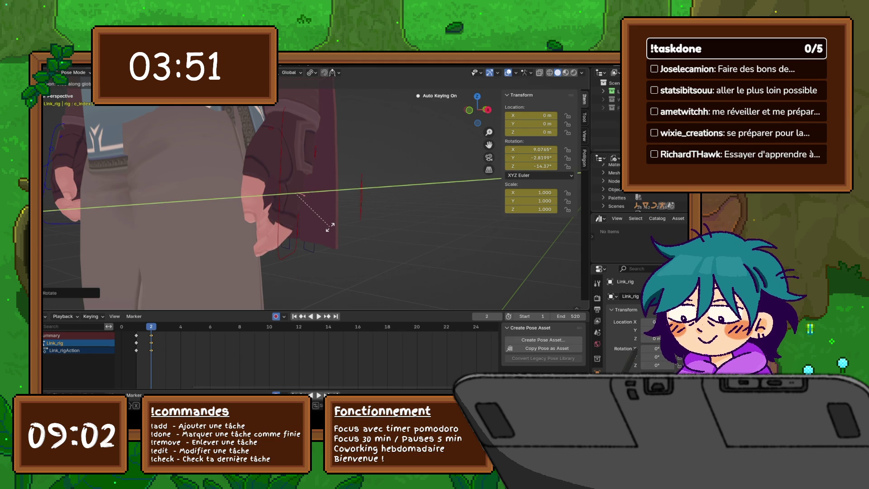
{"action": "left_click", "coordinate": [330, 223]}
{"action": "middle_click_drag", "start_coordinate": [330, 222], "coordinate": [290, 196]}
Step: Scale the fist control to about -0.875 and slightly adjust the index finger rotation
{"action": "left_click", "coordinate": [344, 199]}
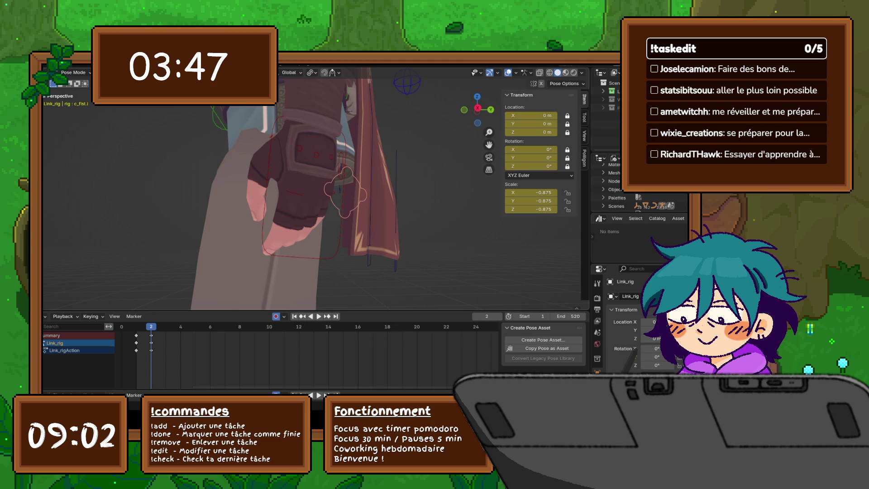
{"action": "key", "text": "s"}
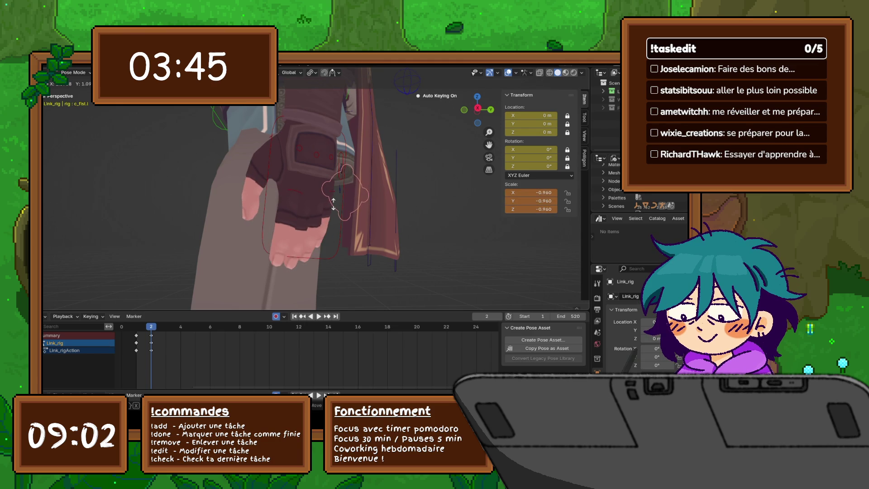
{"action": "left_click", "coordinate": [334, 204]}
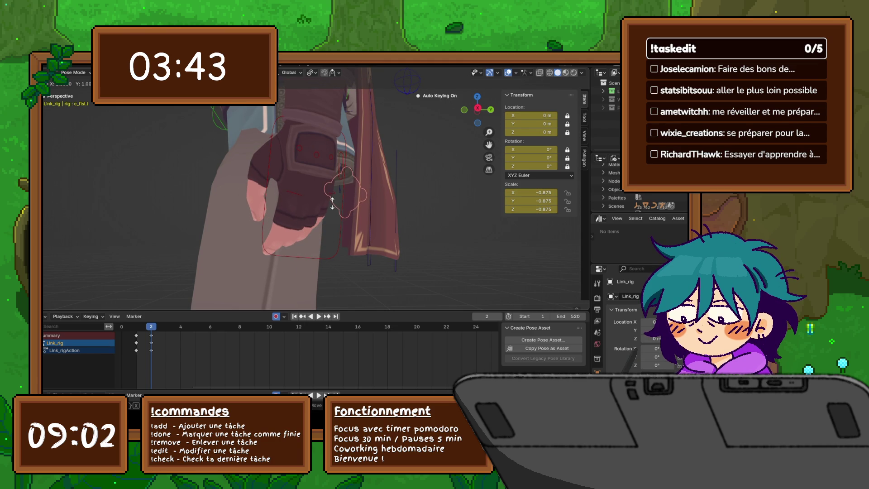
{"action": "left_click", "coordinate": [334, 202]}
{"action": "middle_click_drag", "start_coordinate": [333, 202], "coordinate": [263, 189]}
{"action": "left_click", "coordinate": [299, 193]}
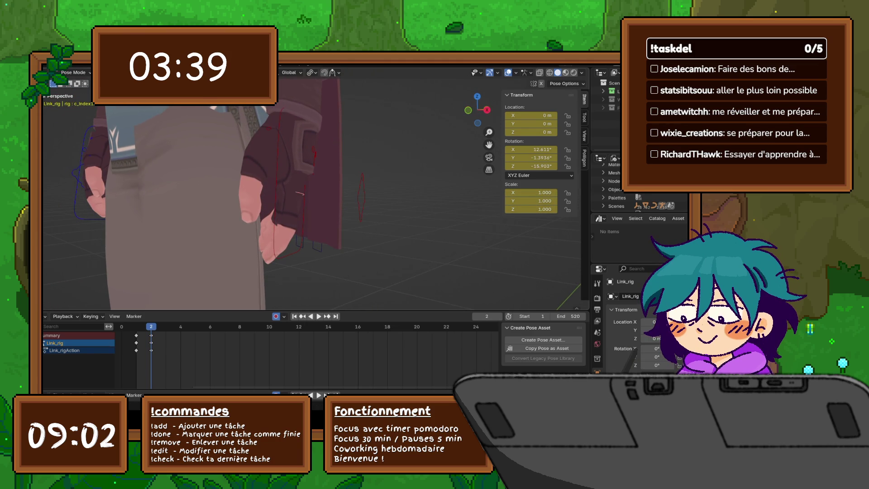
{"action": "left_click", "coordinate": [362, 214]}
{"action": "mouse_move", "coordinate": [362, 214]}
{"action": "middle_mouse_down"}
{"action": "mouse_move", "coordinate": [315, 195]}
{"action": "mouse_move", "coordinate": [245, 187]}
{"action": "mouse_move", "coordinate": [245, 204]}
{"action": "mouse_move", "coordinate": [273, 167]}
{"action": "middle_mouse_up"}
Step: Split the 3D view into two side-by-side viewports, one wireframe and one solid-shaded
{"action": "key", "text": "shift+z"}
{"action": "left_click", "coordinate": [213, 136]}
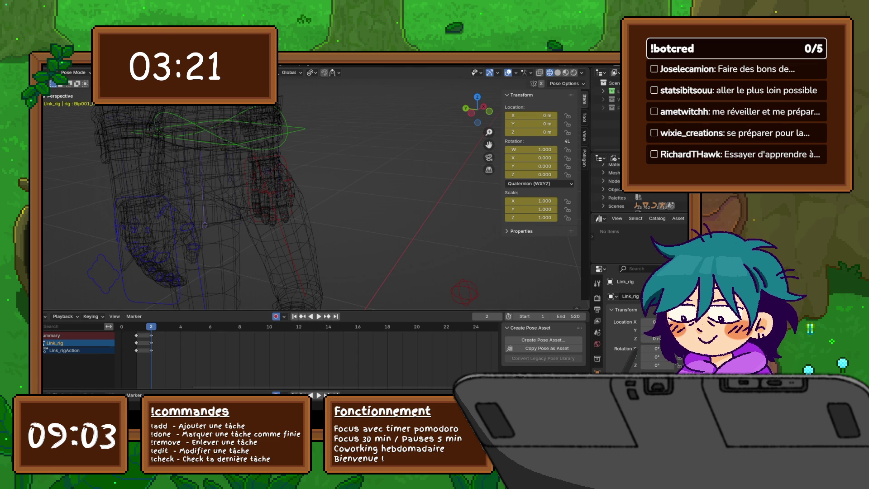
{"action": "mouse_move", "coordinate": [588, 69]}
{"action": "left_mouse_down"}
{"action": "mouse_move", "coordinate": [544, 90]}
{"action": "mouse_move", "coordinate": [312, 90]}
{"action": "left_mouse_up"}
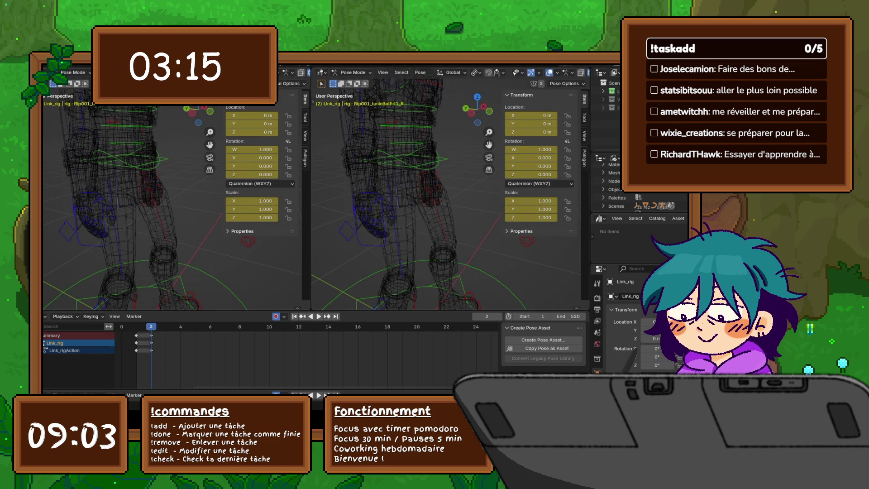
{"action": "left_click_drag", "start_coordinate": [311, 91], "coordinate": [383, 91]}
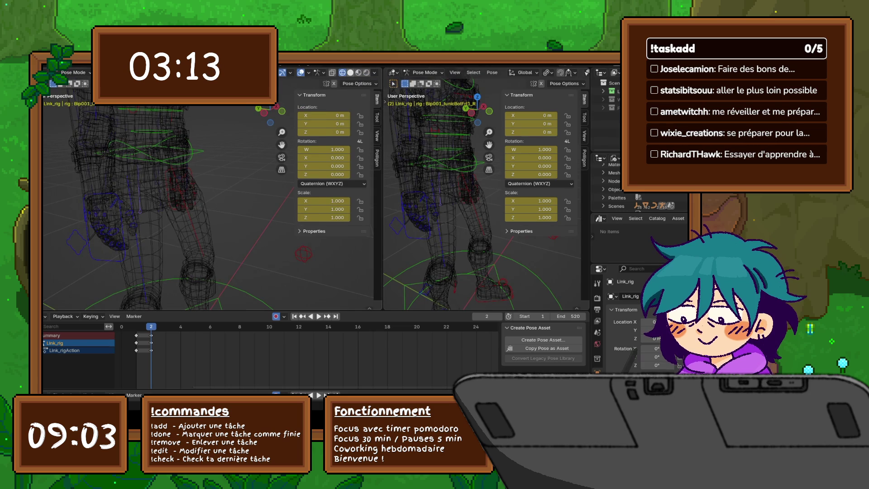
{"action": "left_click", "coordinate": [350, 72]}
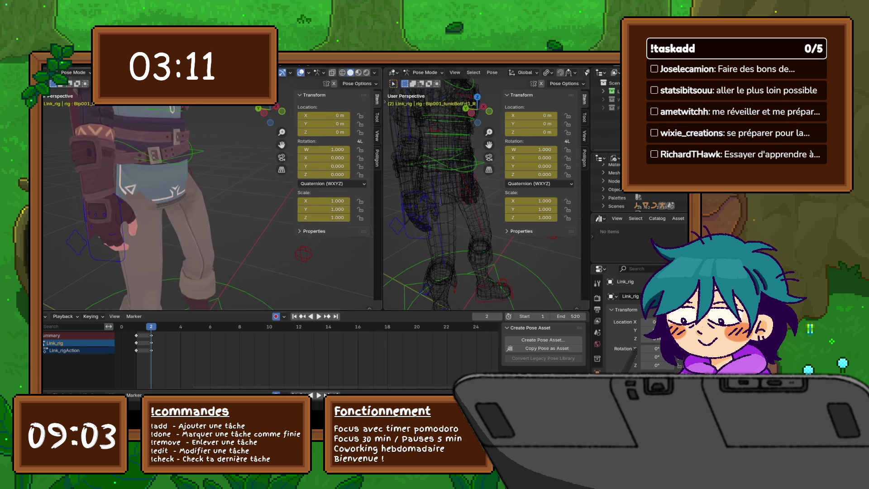
{"action": "left_click_drag", "start_coordinate": [382, 90], "coordinate": [316, 91]}
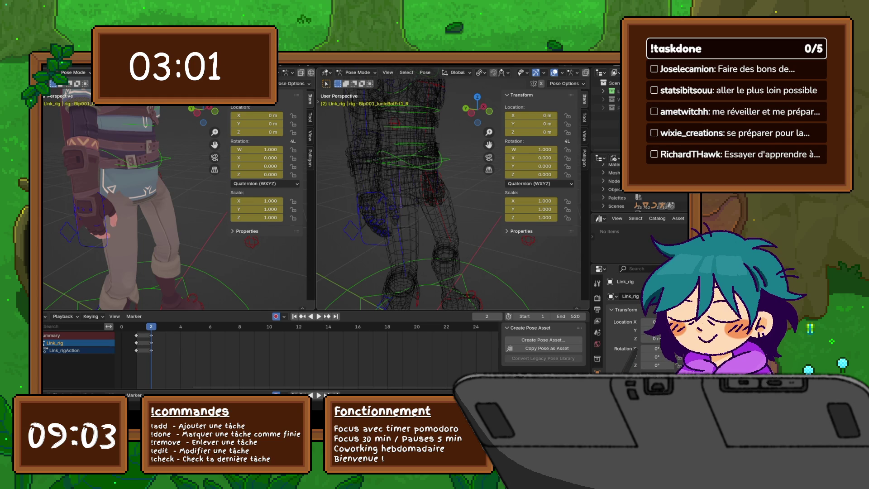
Step: Rotate the right front tunic bone around global Y after cancelling a Z attempt
{"action": "scroll", "coordinate": [452, 194], "scroll_direction": "up", "scroll_amount": 8}
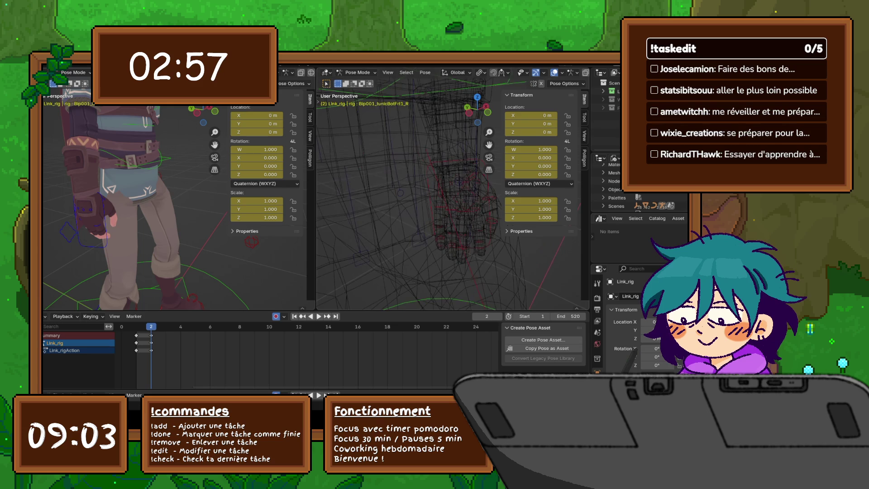
{"action": "scroll", "coordinate": [449, 194], "scroll_direction": "up", "scroll_amount": 5}
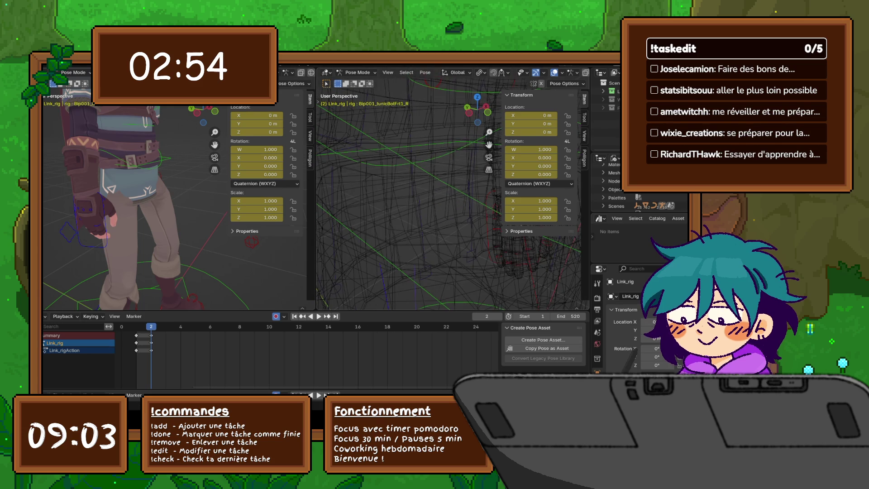
{"action": "scroll", "coordinate": [448, 195], "scroll_direction": "down", "scroll_amount": 8}
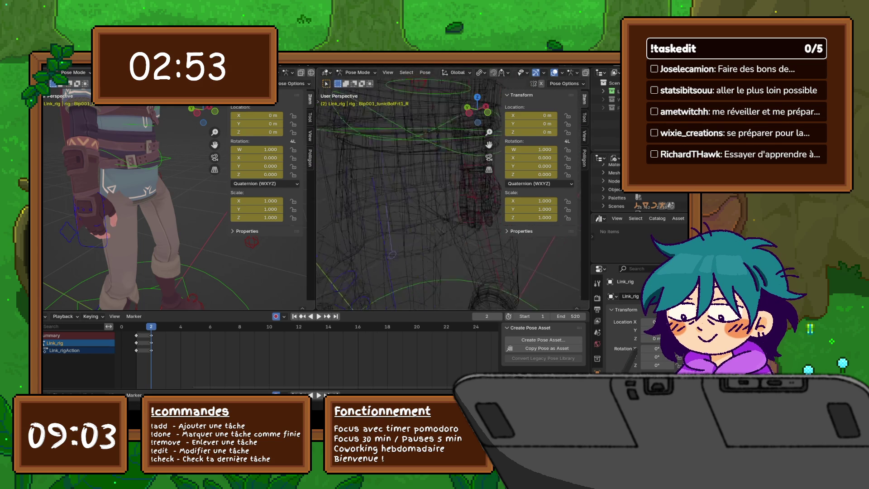
{"action": "scroll", "coordinate": [449, 195], "scroll_direction": "down", "scroll_amount": 2}
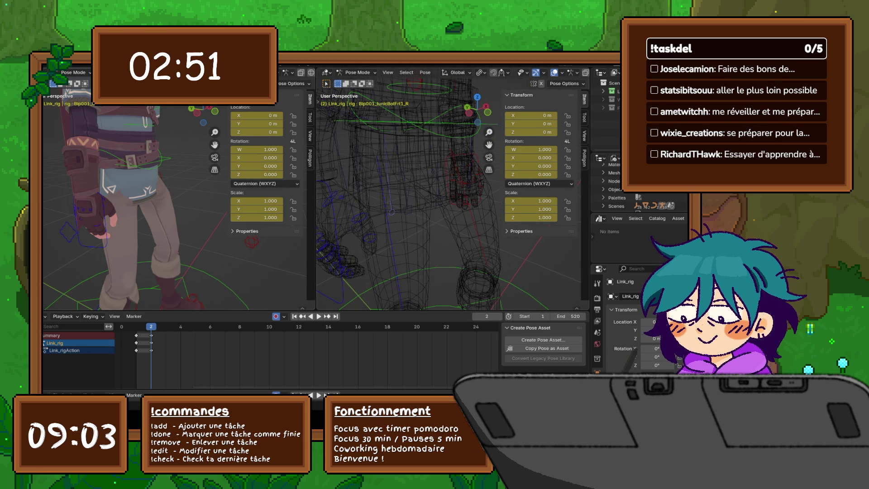
{"action": "key", "text": "r"}
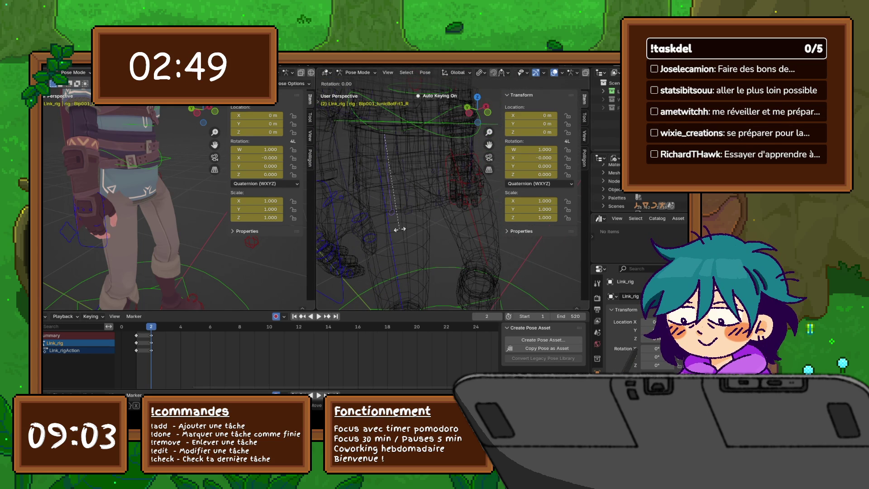
{"action": "key", "text": "z"}
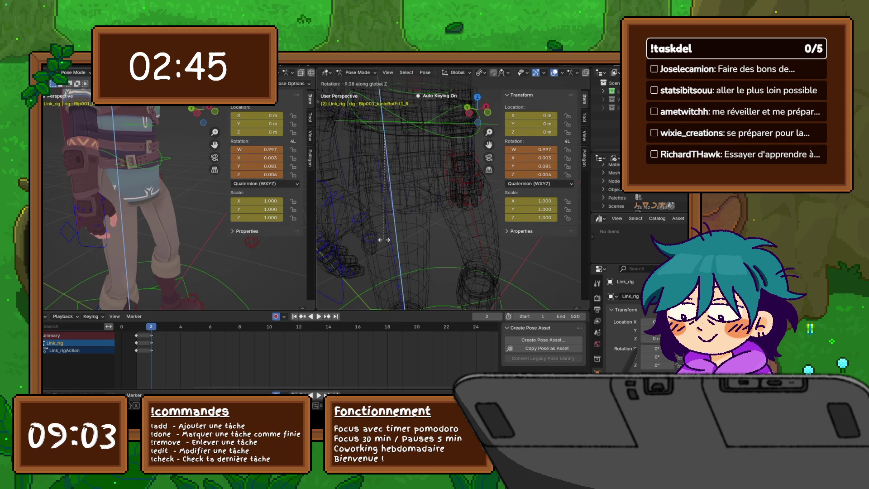
{"action": "key", "text": "Escape"}
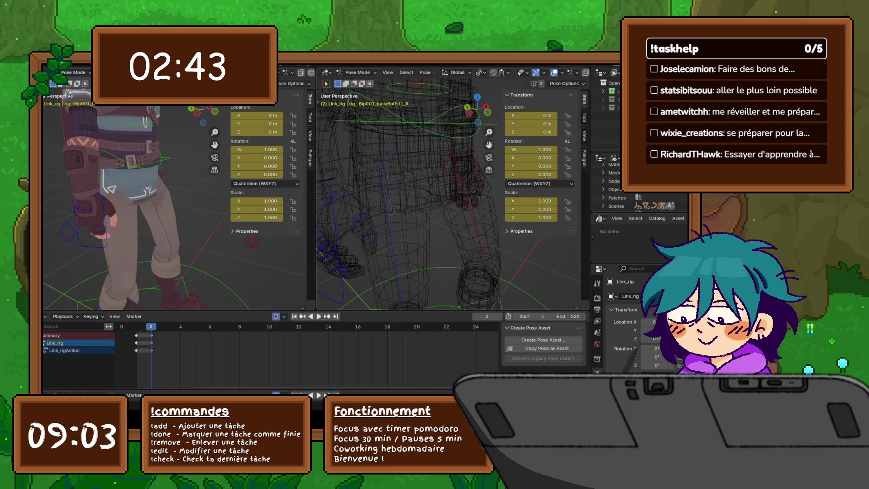
{"action": "key", "text": "y"}
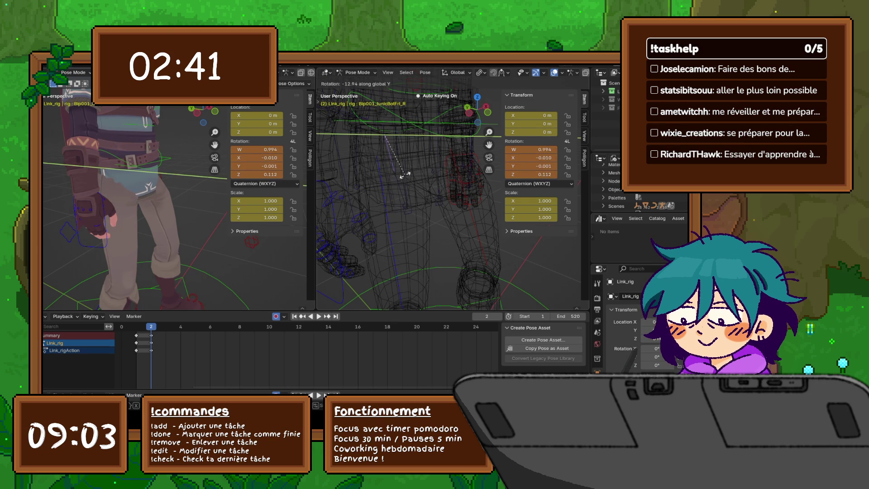
{"action": "left_click", "coordinate": [384, 201]}
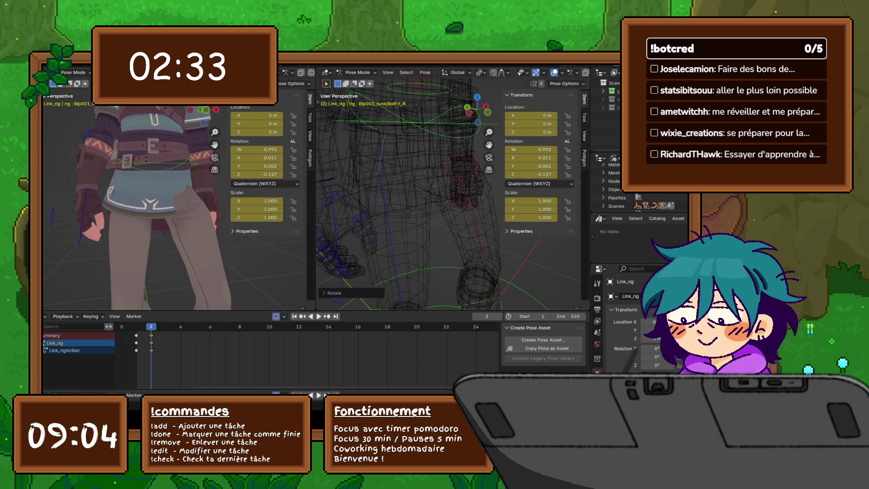
Step: Rotate the left front tunic bone around global Y and then global X
{"action": "key", "text": "ctrl+z"}
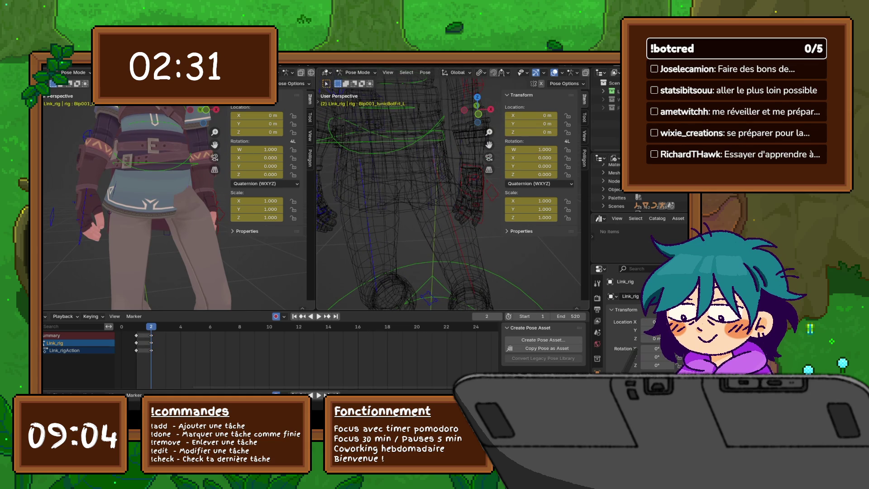
{"action": "key", "text": "r"}
{"action": "key", "text": "y"}
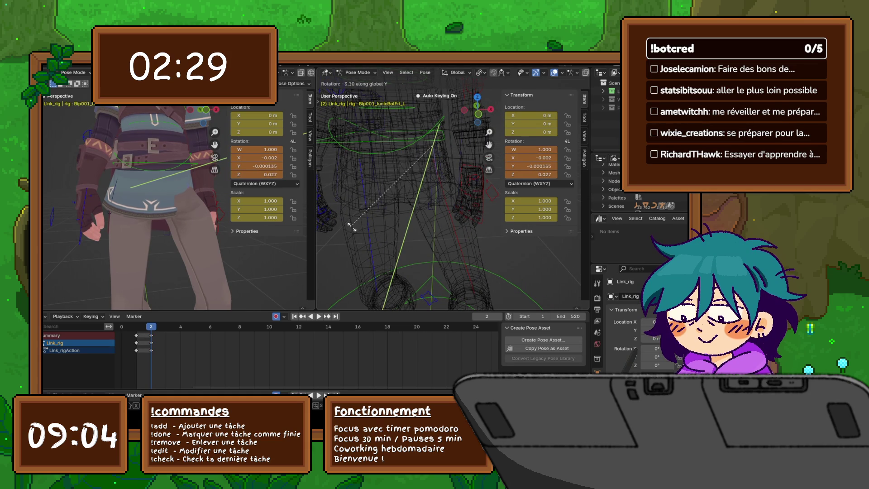
{"action": "left_click", "coordinate": [390, 216]}
{"action": "key", "text": "r"}
{"action": "key", "text": "x"}
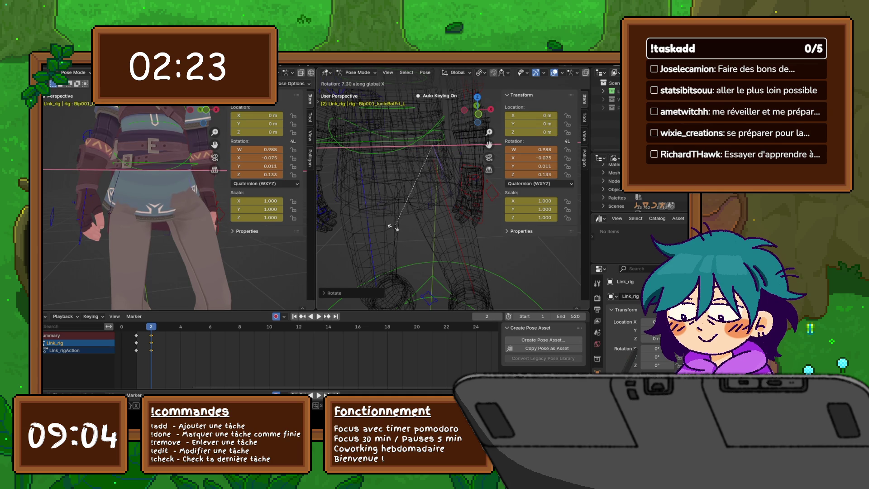
{"action": "left_click", "coordinate": [348, 217]}
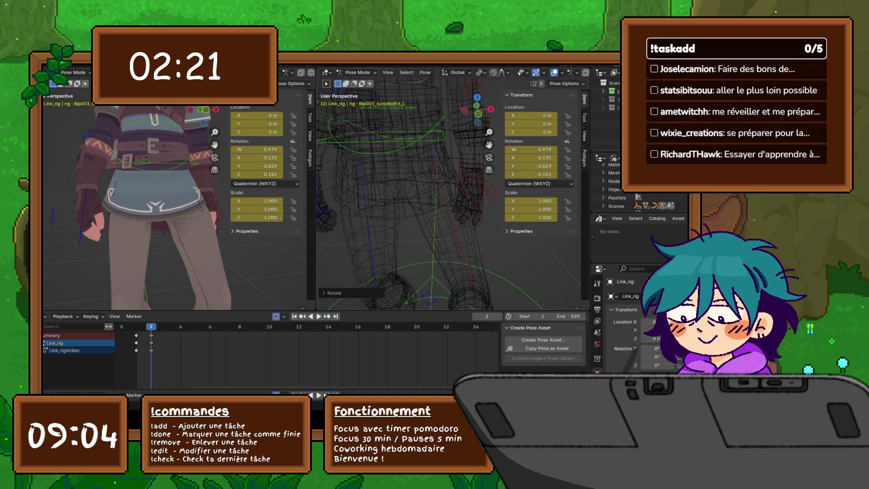
Step: Reselect the right front tunic bone and rotate it around Y and X to quaternion 0.996, 0.073, 0.008, -0.049
{"action": "left_click", "coordinate": [358, 147]}
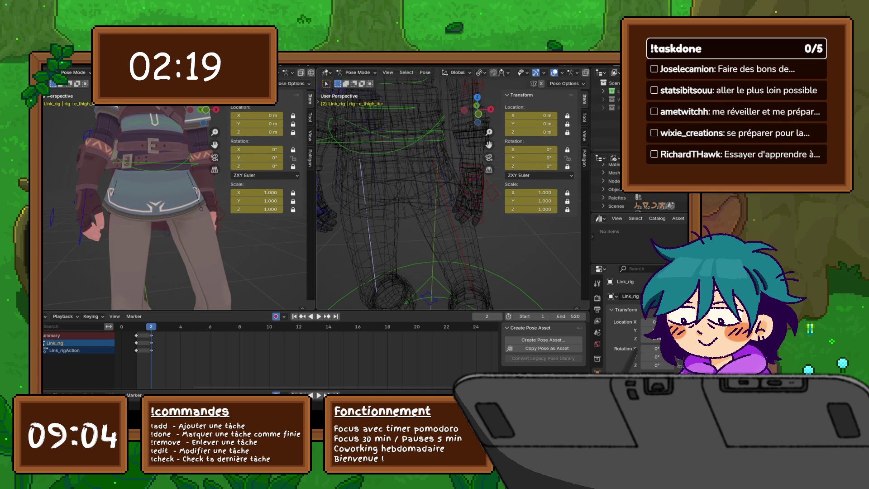
{"action": "left_click", "coordinate": [362, 182]}
{"action": "middle_click_drag", "start_coordinate": [407, 190], "coordinate": [394, 179]}
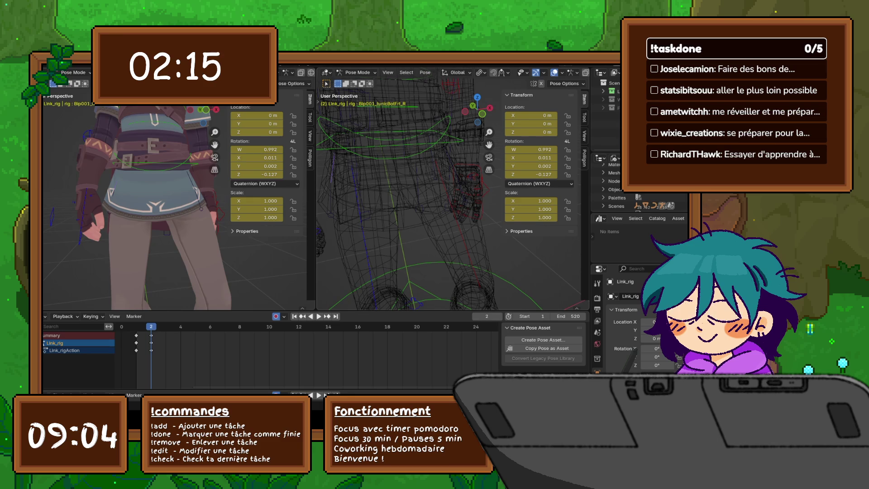
{"action": "key", "text": "r"}
{"action": "key", "text": "y"}
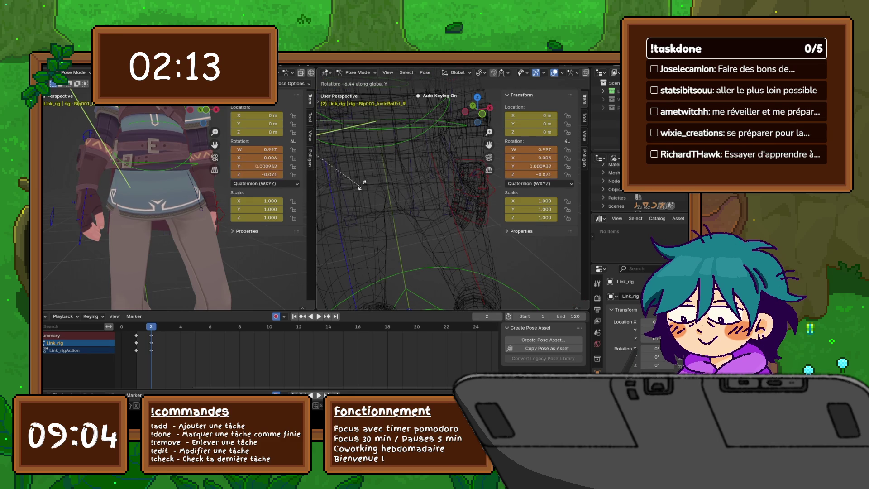
{"action": "left_click", "coordinate": [360, 186]}
{"action": "key", "text": "r"}
{"action": "key", "text": "x"}
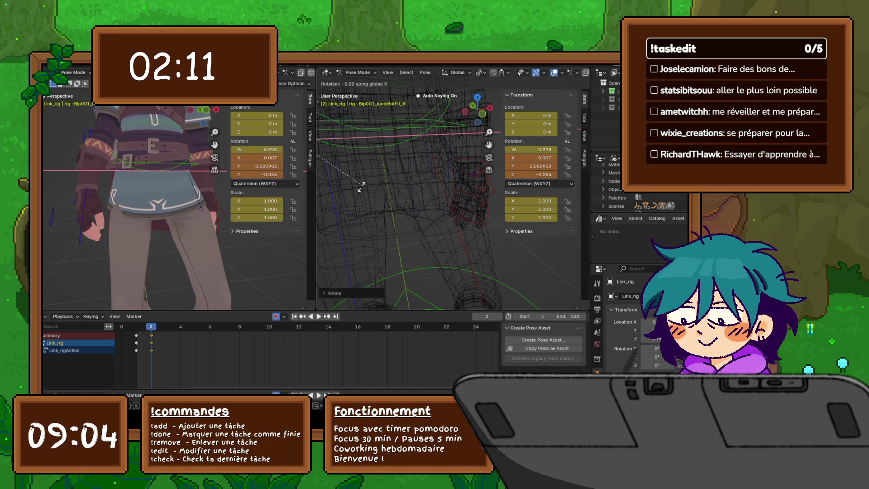
{"action": "left_click", "coordinate": [353, 190]}
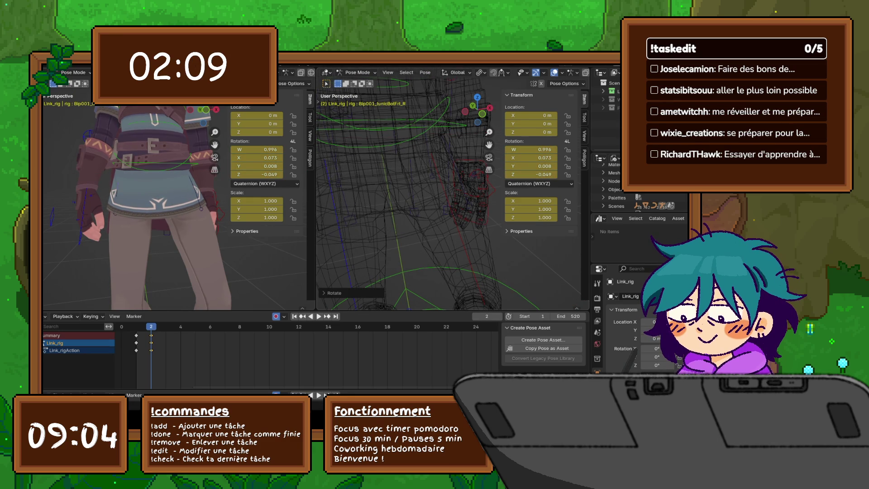
{"action": "middle_click_drag", "start_coordinate": [408, 190], "coordinate": [395, 194]}
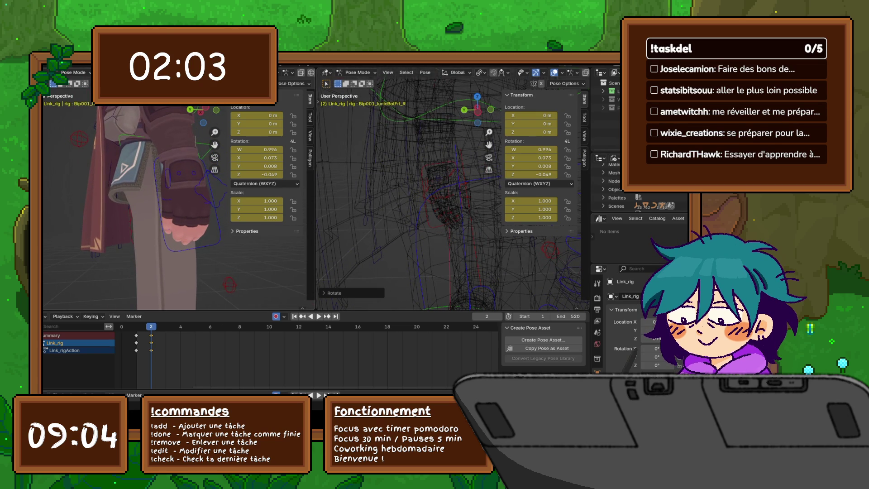
Step: Select the right back tunic bone, rotate it, then reset its rotation
{"action": "left_click", "coordinate": [366, 220]}
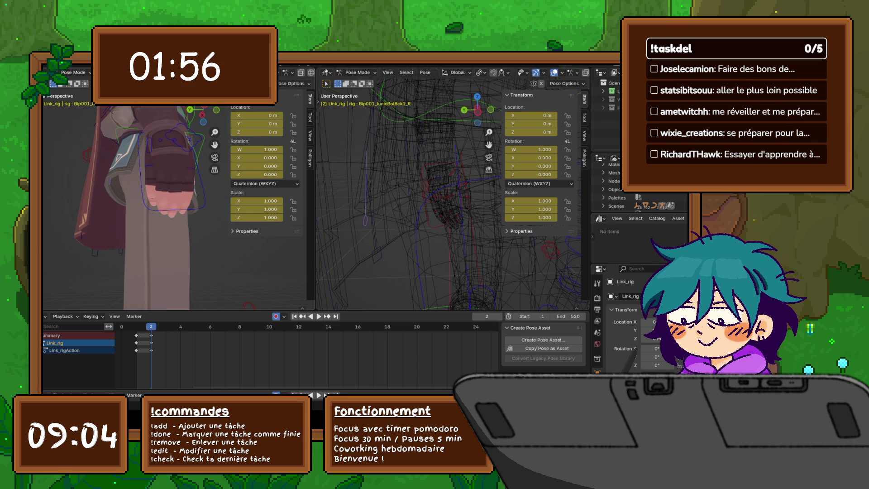
{"action": "key", "text": "r"}
{"action": "left_click", "coordinate": [165, 210]}
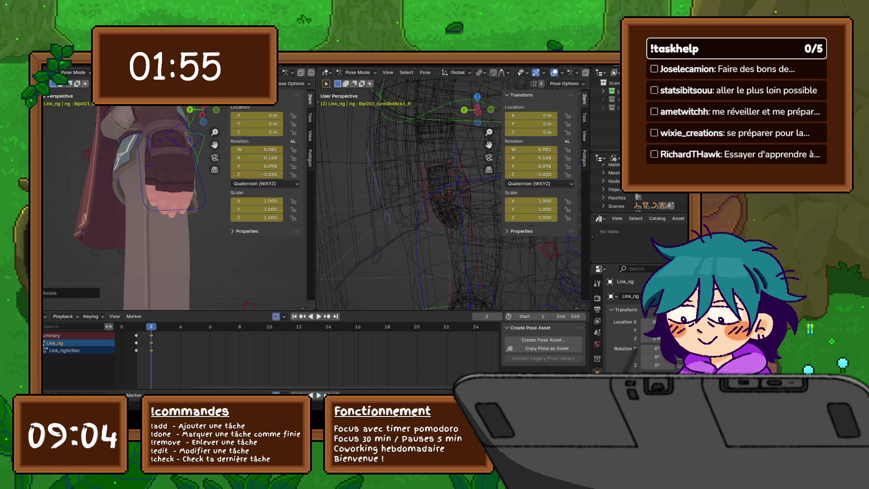
{"action": "mouse_move", "coordinate": [166, 210]}
{"action": "middle_mouse_down"}
{"action": "mouse_move", "coordinate": [142, 149]}
{"action": "mouse_move", "coordinate": [135, 158]}
{"action": "middle_mouse_up"}
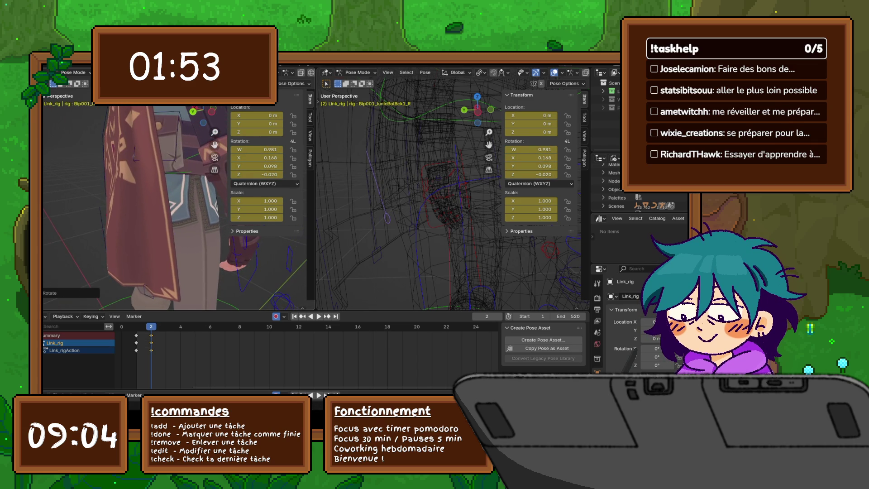
{"action": "key", "text": "alt+r"}
{"action": "key", "text": "r"}
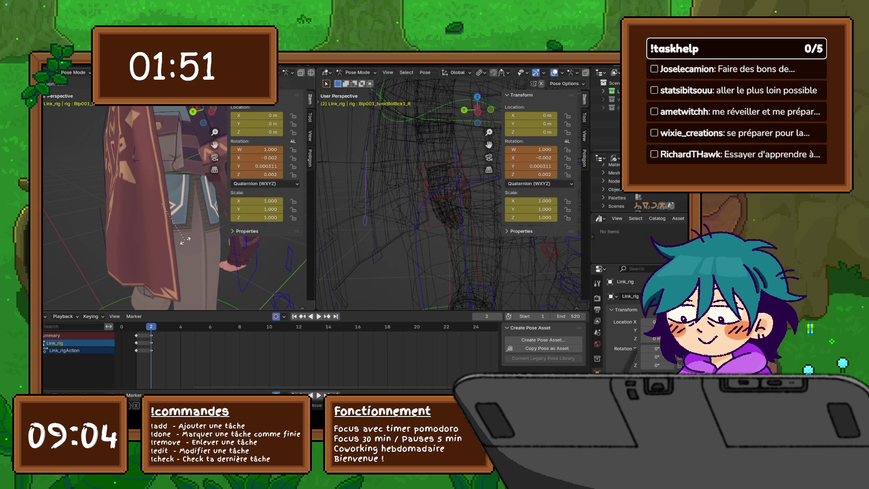
{"action": "key", "text": "Escape"}
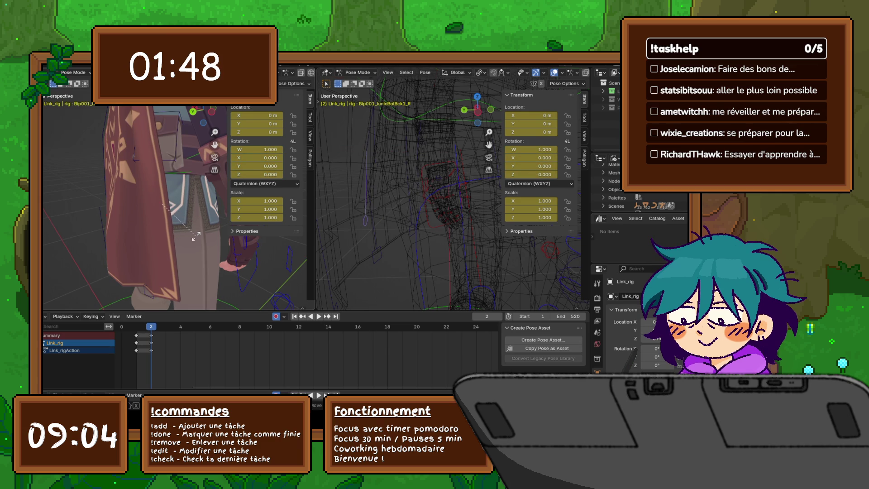
Step: Rotate the back tunic bone again to quaternion 0.990, 0.058, 0.047, 0.121
{"action": "key", "text": "r"}
{"action": "key", "text": "Return"}
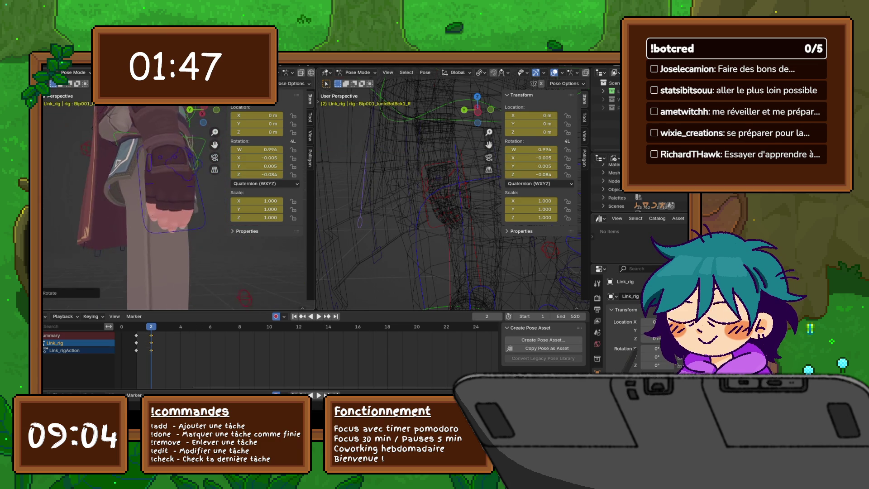
{"action": "key", "text": "ctrl+z"}
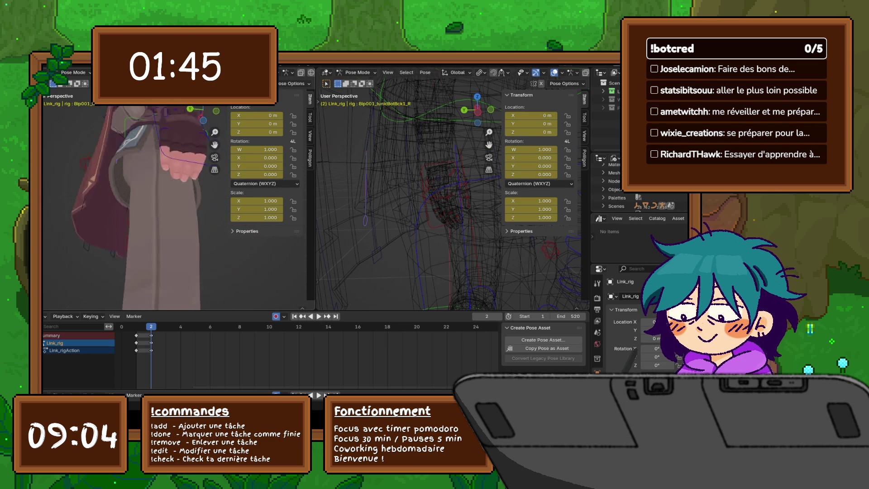
{"action": "key", "text": "r"}
{"action": "key", "text": "z"}
{"action": "key", "text": "y"}
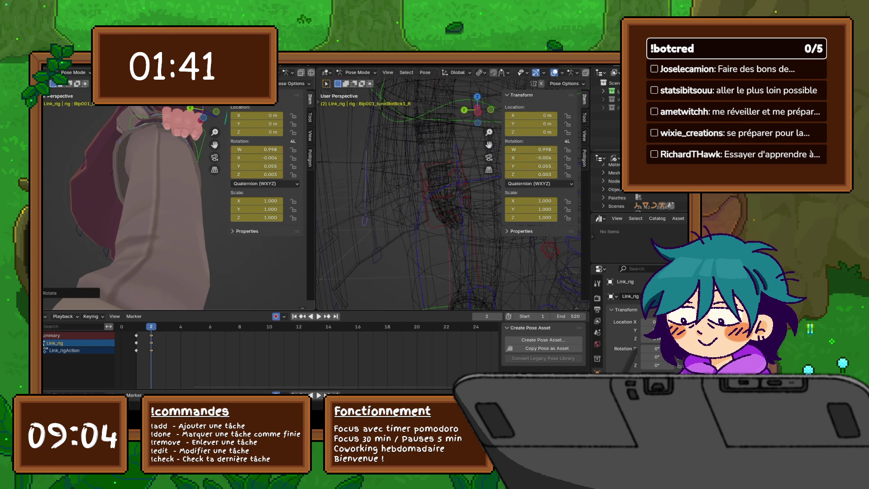
{"action": "key", "text": "y"}
{"action": "left_click", "coordinate": [217, 181]}
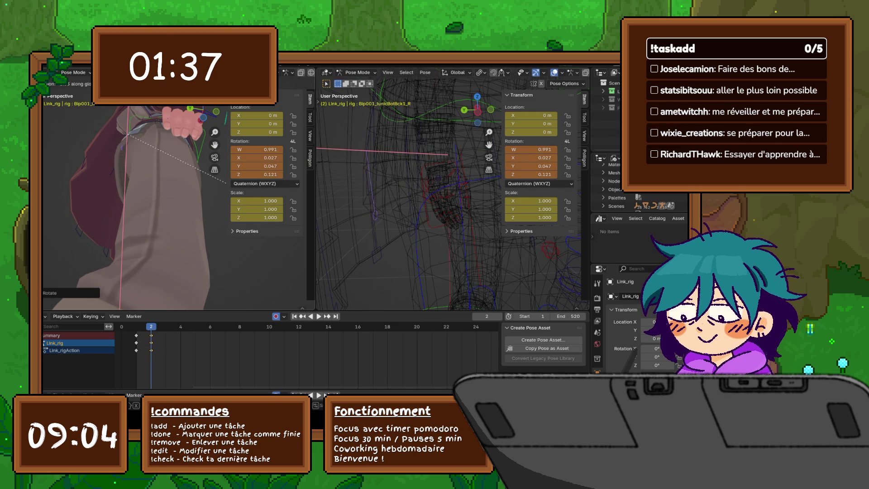
{"action": "mouse_move", "coordinate": [135, 204]}
{"action": "middle_mouse_down"}
{"action": "mouse_move", "coordinate": [157, 189]}
{"action": "mouse_move", "coordinate": [164, 233]}
{"action": "mouse_move", "coordinate": [184, 234]}
{"action": "mouse_move", "coordinate": [208, 283]}
{"action": "middle_mouse_up"}
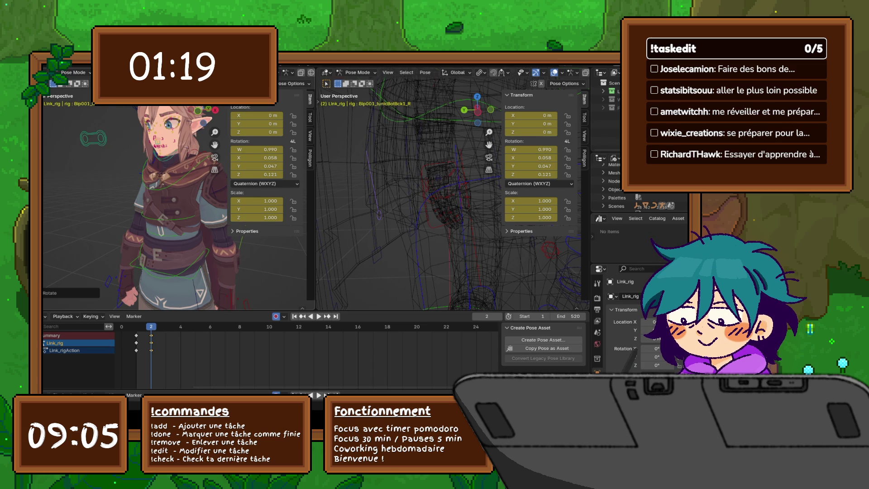
Step: Zoom out to the whole character, center it, widen the left viewport and shrink the timeline
{"action": "scroll", "coordinate": [448, 195], "scroll_direction": "down", "scroll_amount": 2}
{"action": "scroll", "coordinate": [448, 195], "scroll_direction": "down", "scroll_amount": 3}
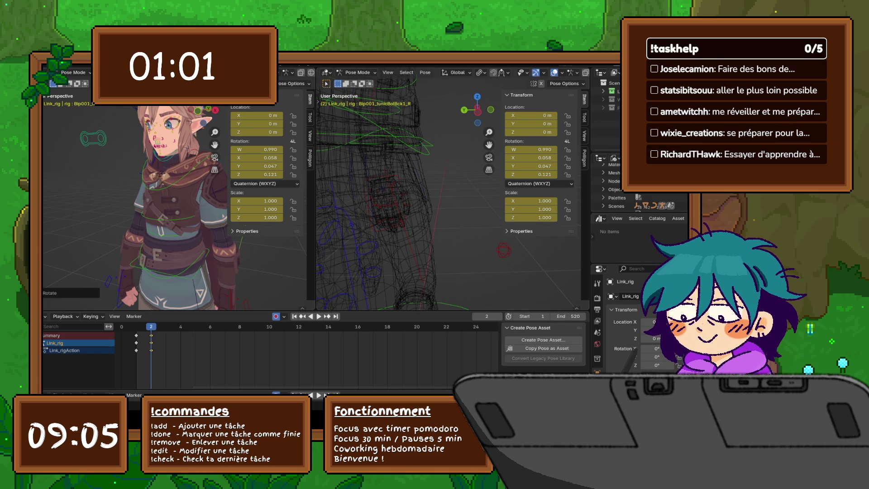
{"action": "scroll", "coordinate": [177, 204], "scroll_direction": "down", "scroll_amount": 3}
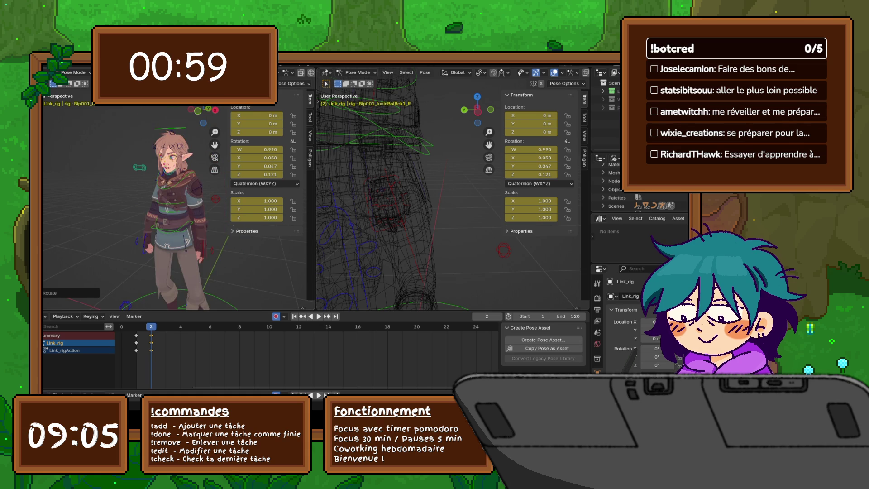
{"action": "middle_click_drag", "start_coordinate": [176, 204], "coordinate": [195, 213], "text": "shift"}
{"action": "left_click_drag", "start_coordinate": [316, 203], "coordinate": [364, 204]}
{"action": "left_click_drag", "start_coordinate": [203, 310], "coordinate": [204, 344]}
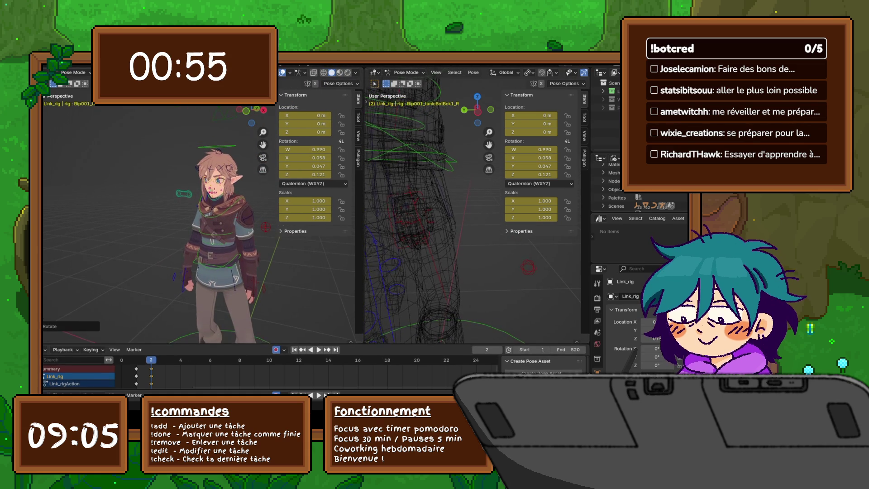
Step: Set the left view to front orthographic and orbit the solid-shaded right view around the character
{"action": "key", "text": "KP_1"}
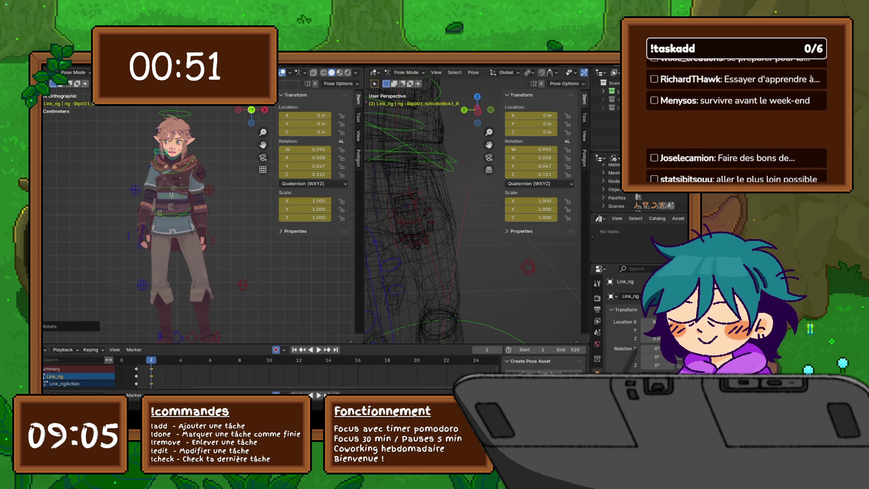
{"action": "mouse_move", "coordinate": [364, 204]}
{"action": "left_mouse_down"}
{"action": "mouse_move", "coordinate": [261, 204]}
{"action": "mouse_move", "coordinate": [269, 203]}
{"action": "left_mouse_up"}
{"action": "key", "text": "shift+z"}
{"action": "scroll", "coordinate": [426, 204], "scroll_direction": "down", "scroll_amount": 8}
{"action": "middle_click_drag", "start_coordinate": [443, 204], "coordinate": [376, 206]}
Step: Rebalance the viewport widths, tilt the right view, and give the timeline more height
{"action": "left_click_drag", "start_coordinate": [269, 204], "coordinate": [327, 203]}
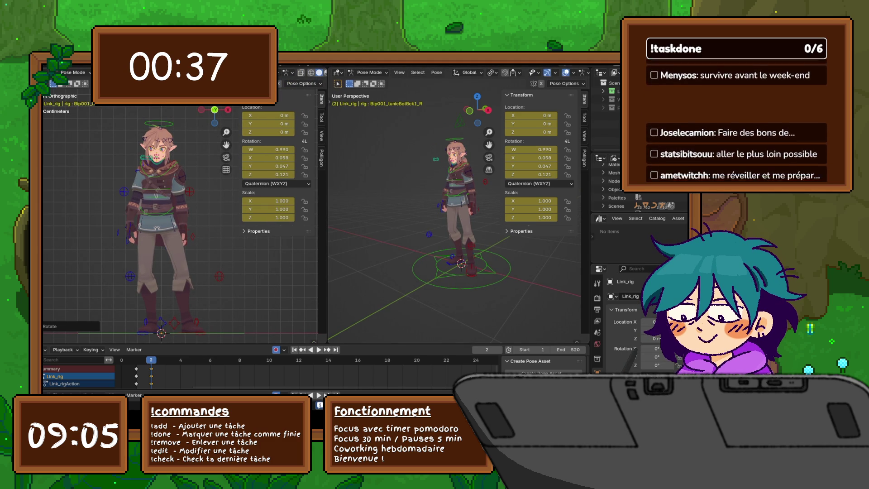
{"action": "middle_click_drag", "start_coordinate": [453, 203], "coordinate": [457, 204]}
{"action": "left_click_drag", "start_coordinate": [326, 204], "coordinate": [296, 204]}
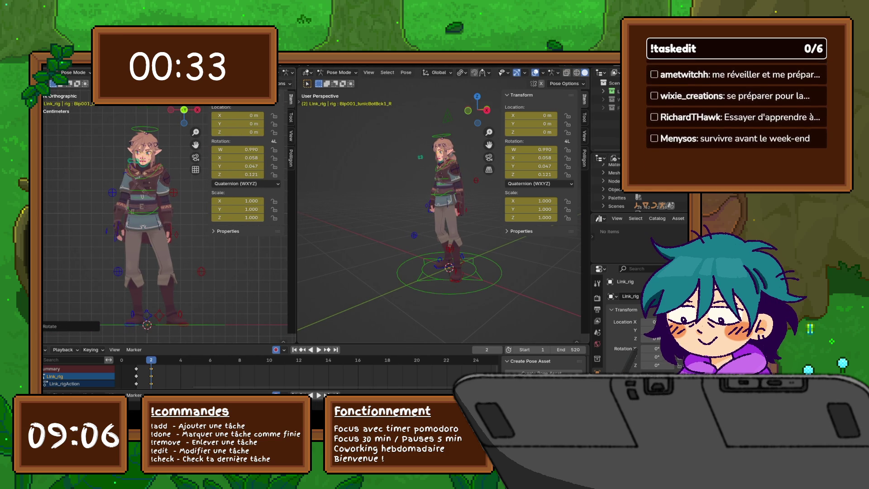
{"action": "left_click_drag", "start_coordinate": [181, 343], "coordinate": [182, 338]}
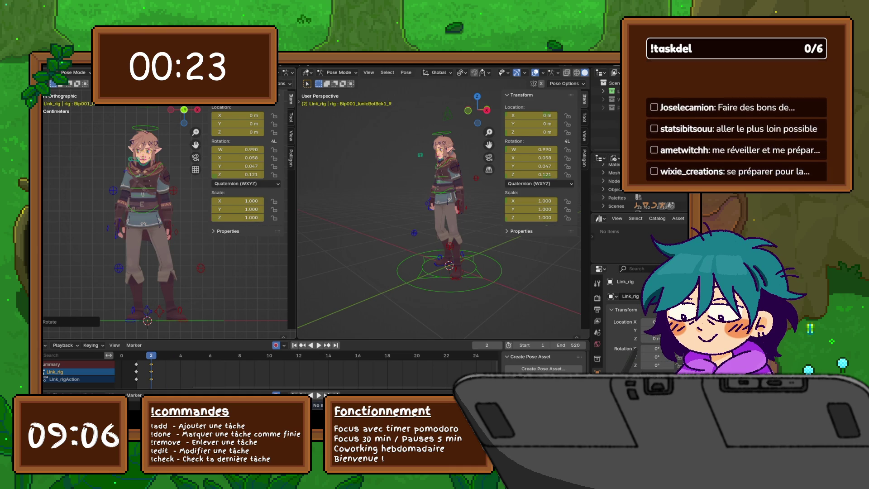
Step: Key the pose on frame 2, step through frames 4, 2 and 1, and end on frame 2
{"action": "key", "text": "i"}
{"action": "key", "text": "Right"}
{"action": "key", "text": "Right"}
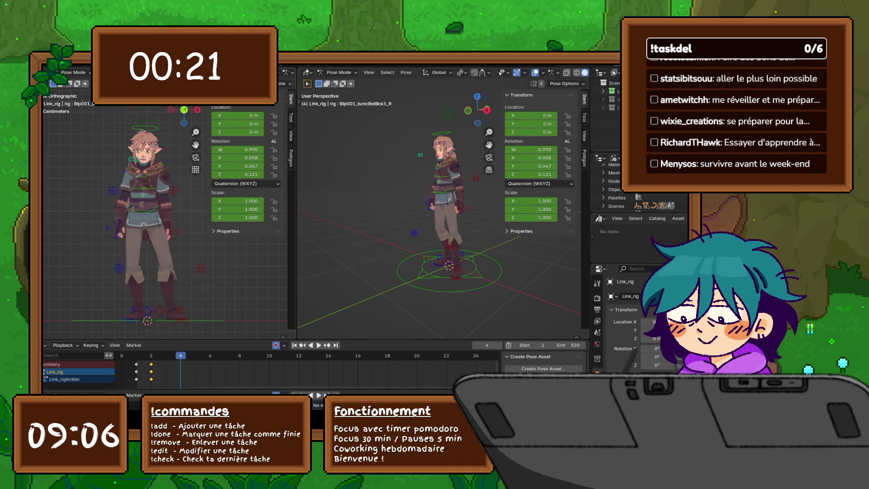
{"action": "key", "text": "Left"}
{"action": "key", "text": "Left"}
{"action": "key", "text": "Left"}
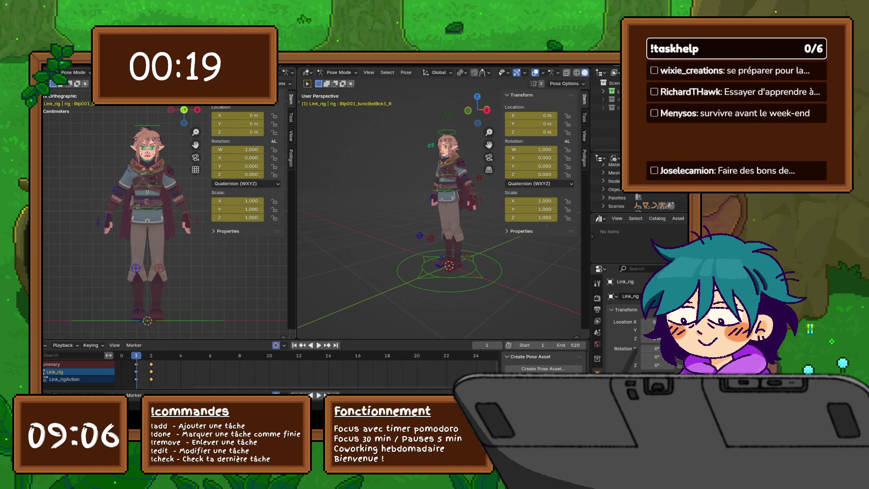
{"action": "key", "text": "Right"}
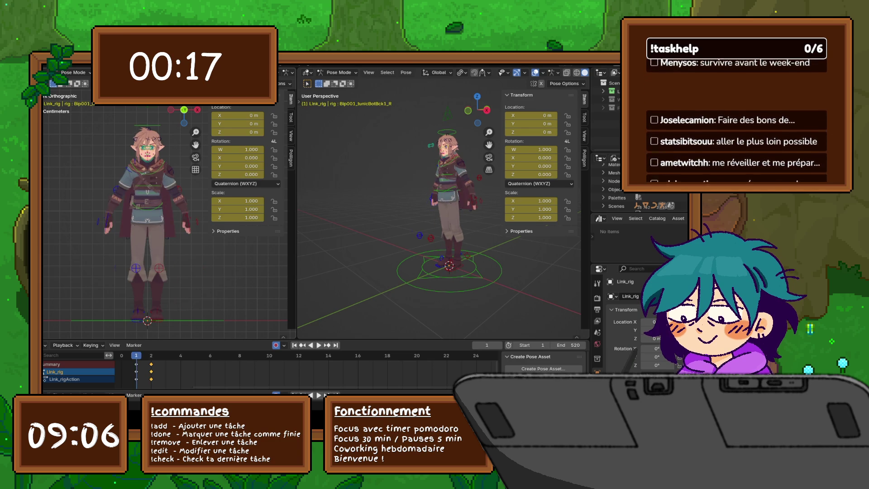
{"action": "key", "text": "Left"}
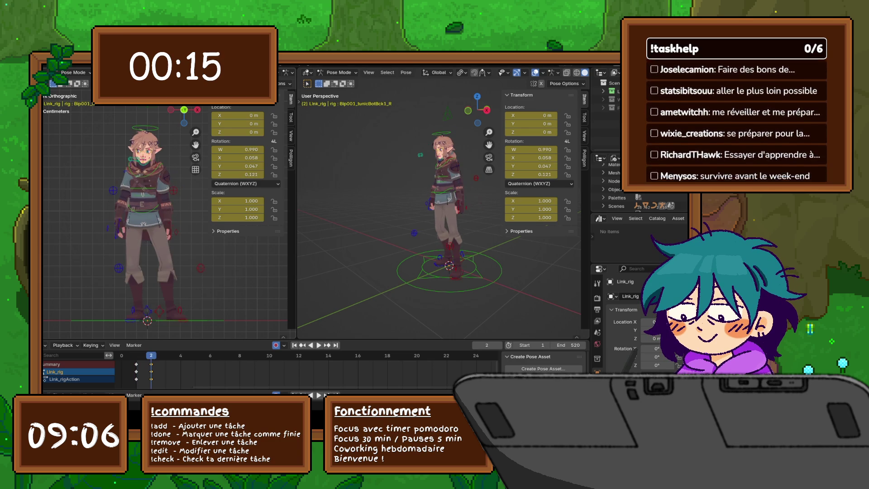
{"action": "key", "text": "Right"}
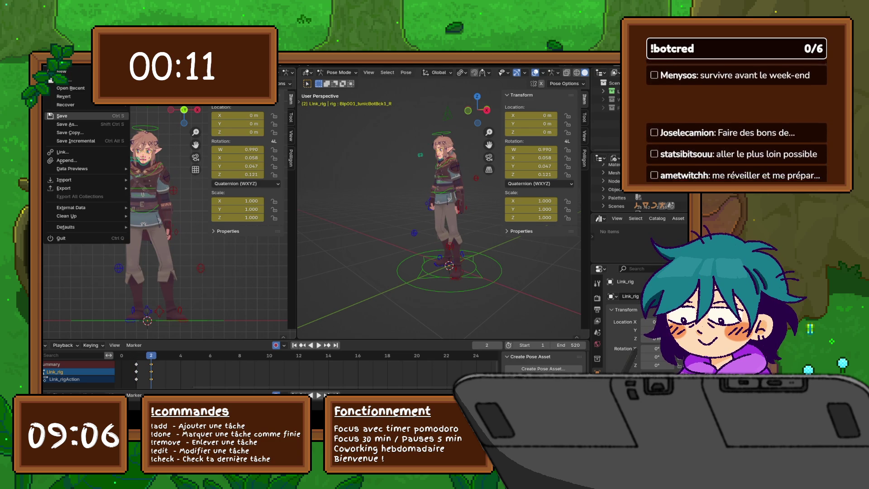
Step: Orbit the right perspective view to see Link's posed body from the side
{"action": "middle_click_drag", "start_coordinate": [439, 204], "coordinate": [471, 207]}
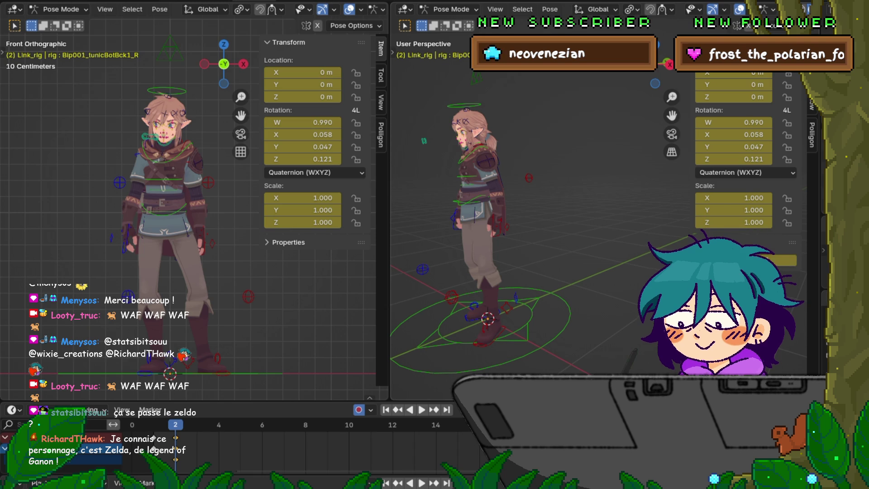
Step: Show the View tab in the right viewport's sidebar, scrolled down to Collections
{"action": "left_click", "coordinate": [812, 102]}
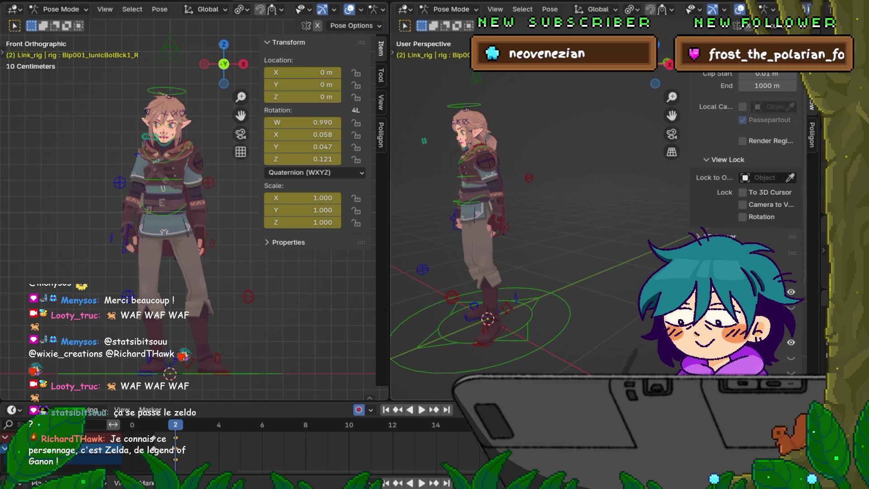
{"action": "scroll", "coordinate": [747, 181], "scroll_direction": "down", "scroll_amount": 5}
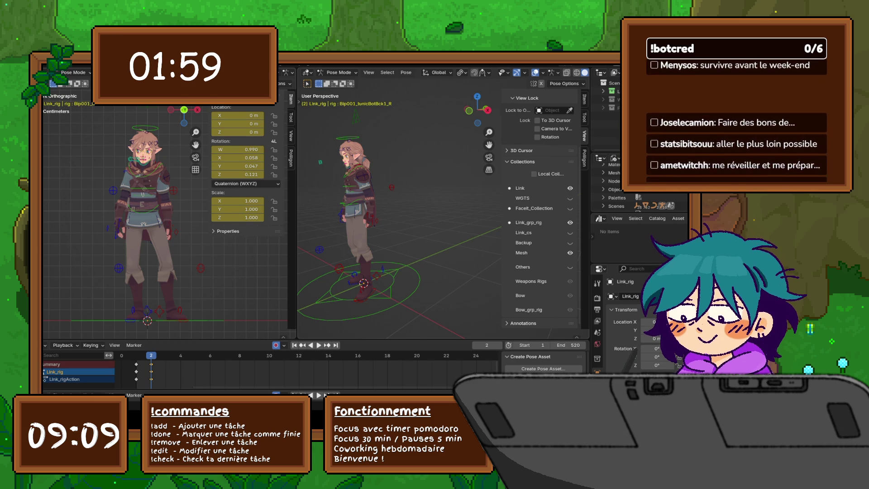
Step: Orbit the right view to face the character and glance at the File menu
{"action": "middle_click_drag", "start_coordinate": [398, 204], "coordinate": [351, 206]}
{"action": "left_click", "coordinate": [75, 72]}
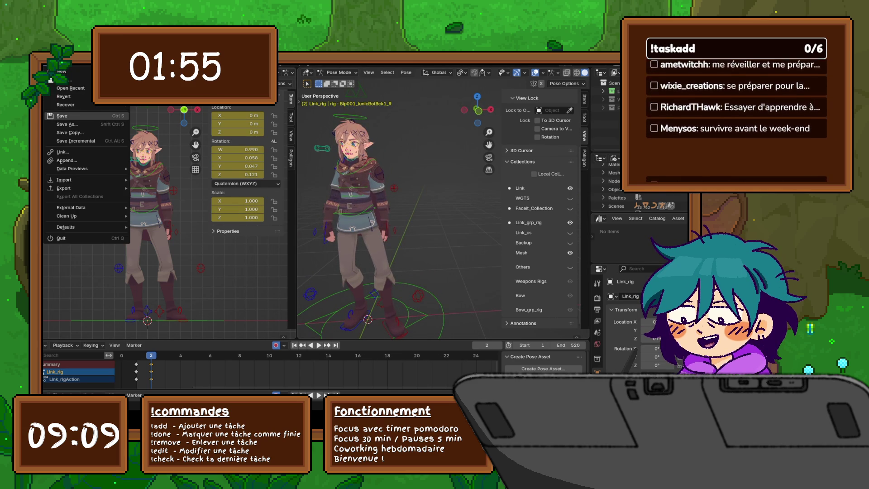
{"action": "left_click", "coordinate": [86, 116]}
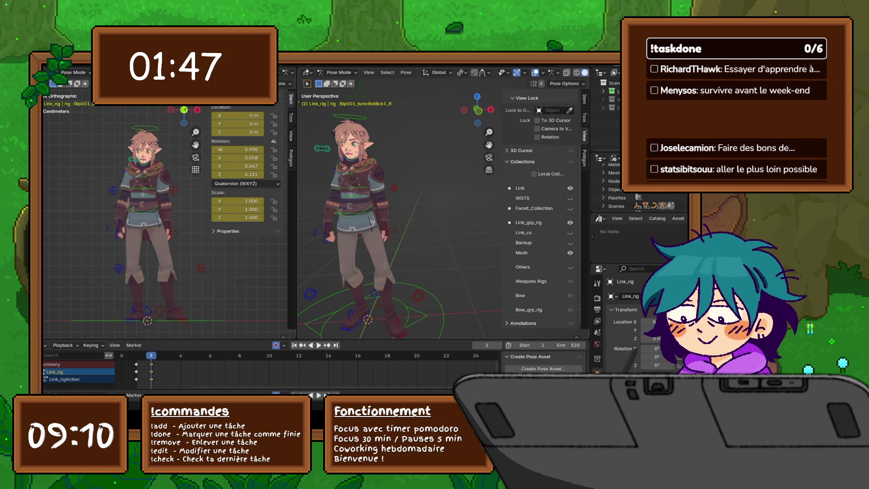
Step: Drop Suguru Geto - Rig V1.0.blend into Blender and open it without saving
{"action": "middle_click_drag", "start_coordinate": [398, 204], "coordinate": [385, 204]}
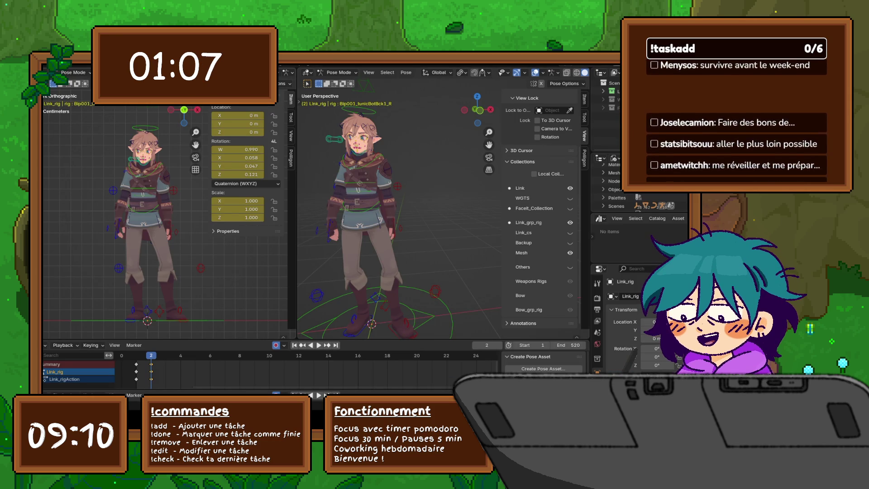
{"action": "left_click", "coordinate": [50, 62]}
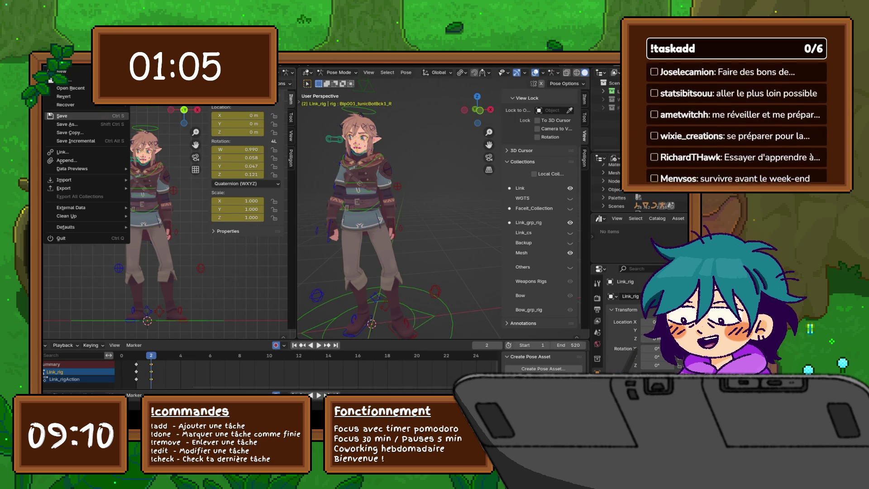
{"action": "left_click", "coordinate": [62, 116]}
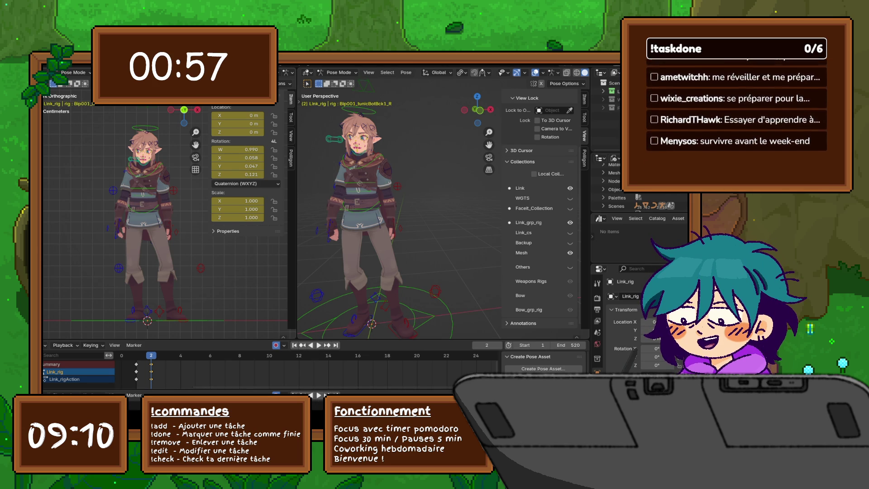
{"action": "left_click_drag", "start_coordinate": [860, 227], "coordinate": [399, 222]}
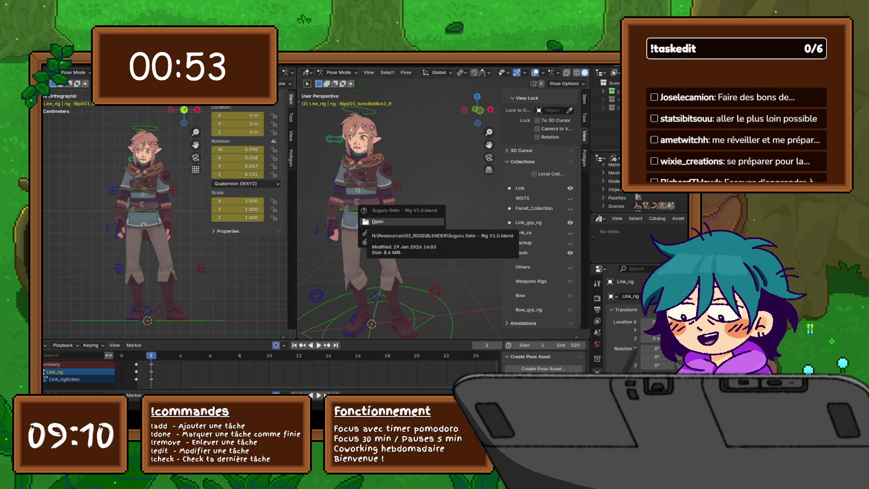
{"action": "left_click", "coordinate": [398, 221]}
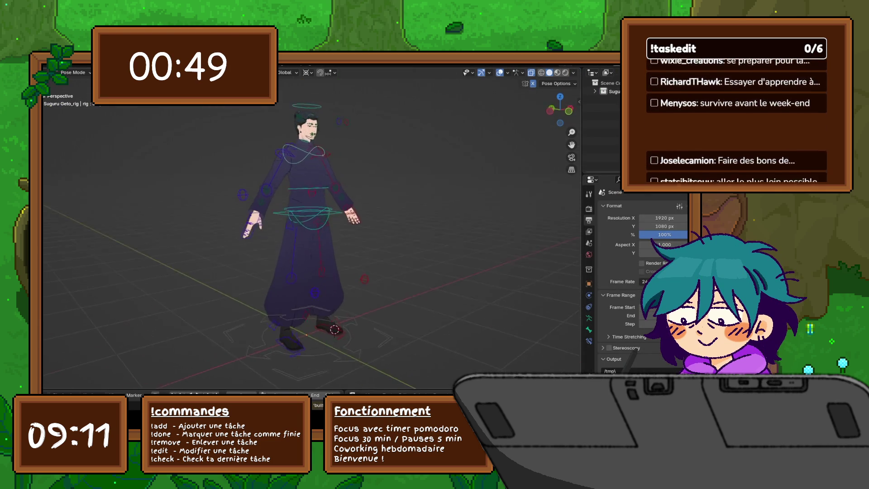
Step: Inspect the Geto rig from every side, then open SatoruGojo V1.0.blend
{"action": "scroll", "coordinate": [312, 226], "scroll_direction": "up", "scroll_amount": 5}
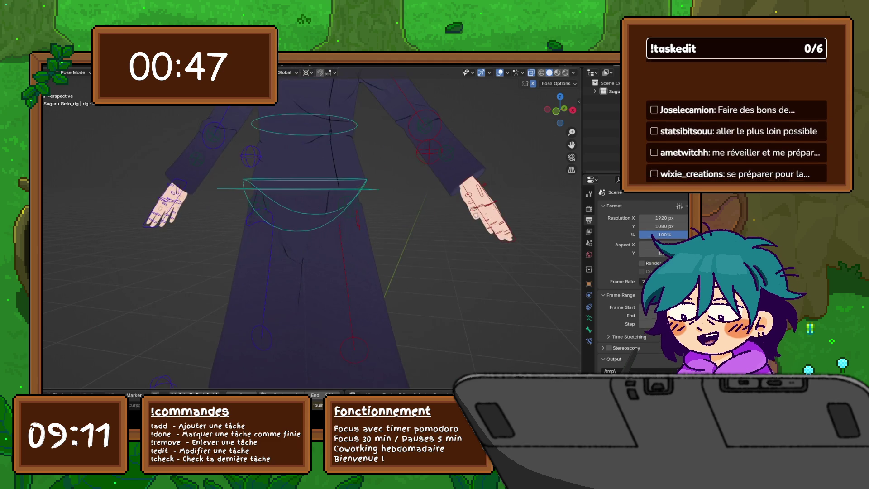
{"action": "mouse_move", "coordinate": [317, 226]}
{"action": "middle_mouse_down"}
{"action": "mouse_move", "coordinate": [267, 230]}
{"action": "mouse_move", "coordinate": [290, 228]}
{"action": "middle_mouse_up"}
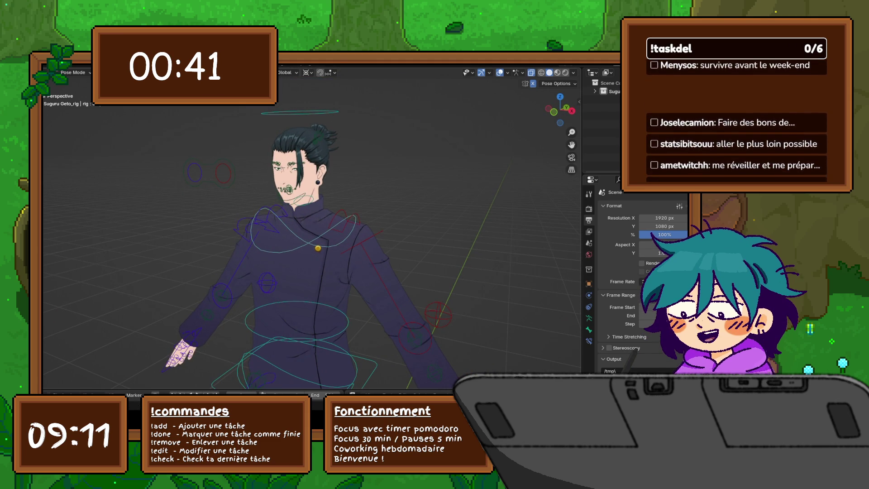
{"action": "scroll", "coordinate": [313, 228], "scroll_direction": "down", "scroll_amount": 5}
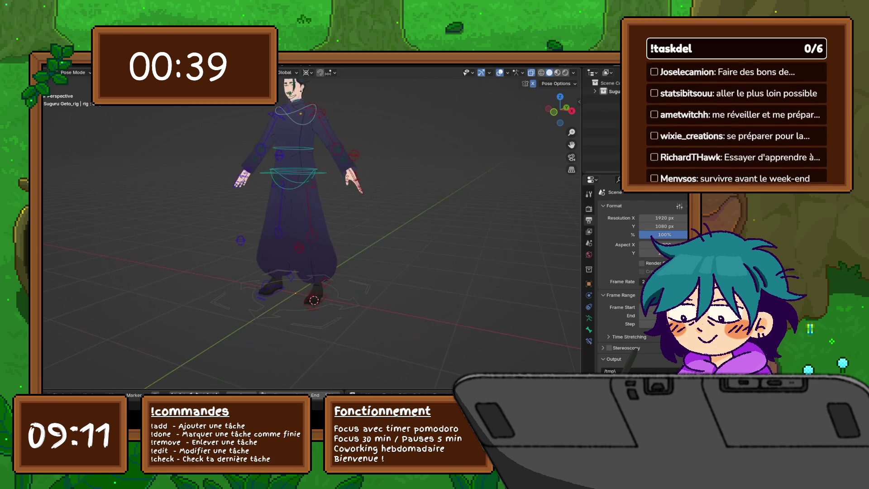
{"action": "scroll", "coordinate": [312, 272], "scroll_direction": "up", "scroll_amount": 3}
{"action": "mouse_move", "coordinate": [313, 227]}
{"action": "middle_mouse_down"}
{"action": "mouse_move", "coordinate": [403, 227]}
{"action": "mouse_move", "coordinate": [308, 226]}
{"action": "mouse_move", "coordinate": [340, 227]}
{"action": "middle_mouse_up"}
{"action": "scroll", "coordinate": [313, 227], "scroll_direction": "up", "scroll_amount": 5}
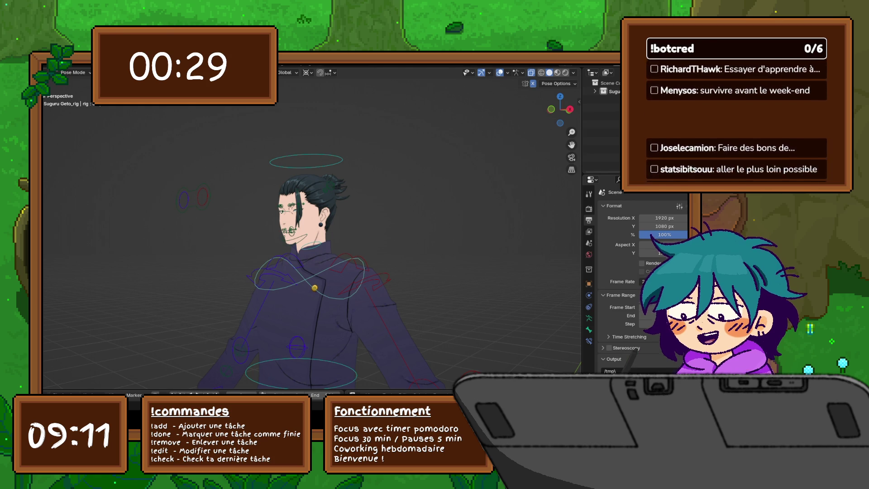
{"action": "left_click", "coordinate": [422, 254]}
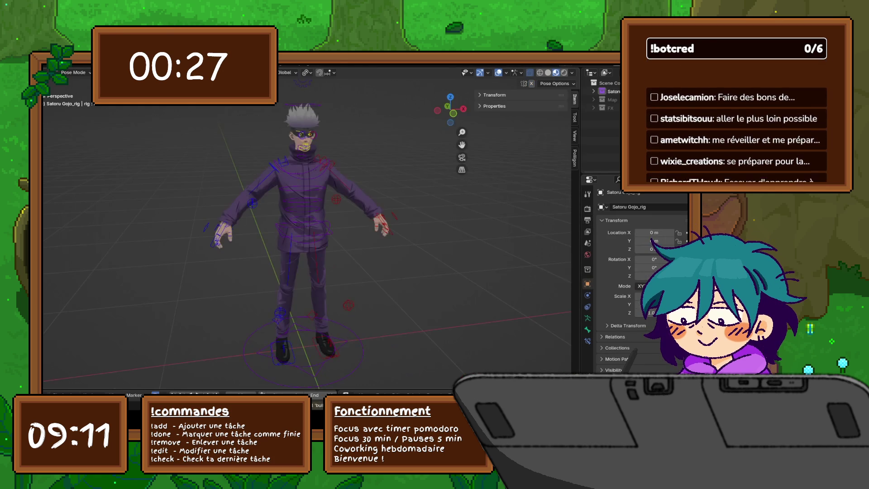
Step: Orbit around the Gojo rig to view the character more front-on
{"action": "middle_click_drag", "start_coordinate": [313, 245], "coordinate": [322, 231]}
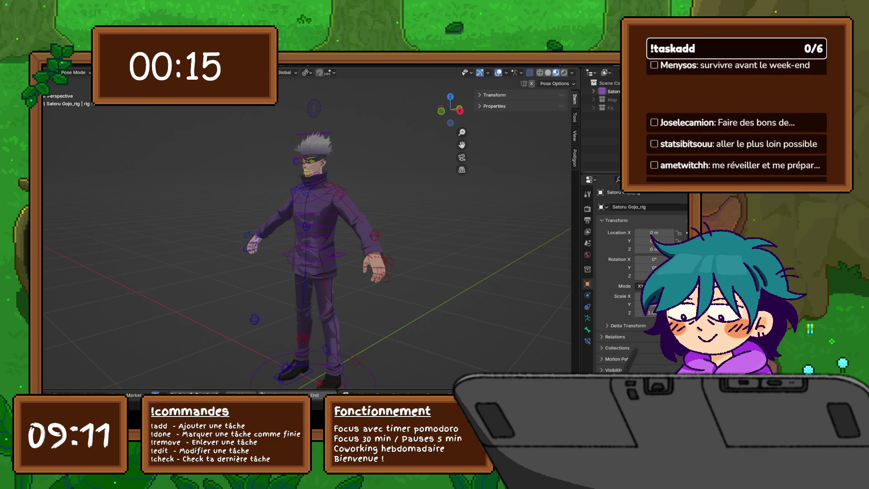
{"action": "middle_click_drag", "start_coordinate": [308, 226], "coordinate": [331, 227]}
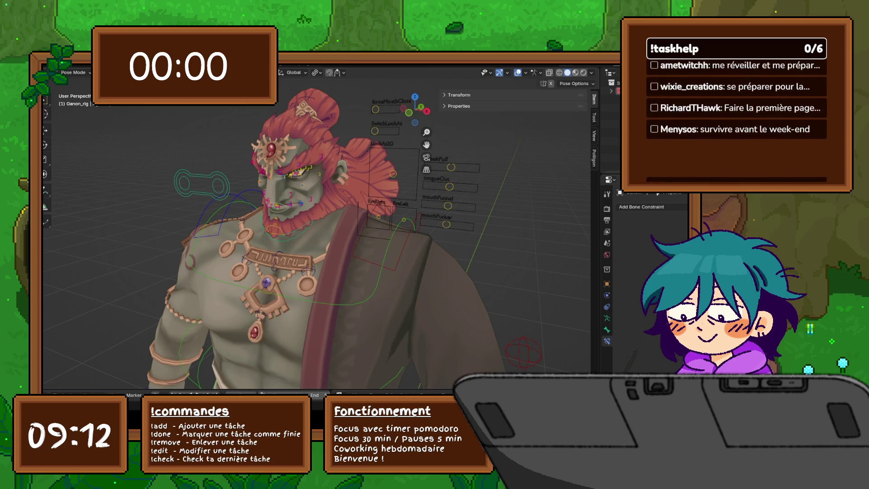
Step: Load ANIM_LINK01_02.blend from the File menu's recent files
{"action": "left_click", "coordinate": [50, 64]}
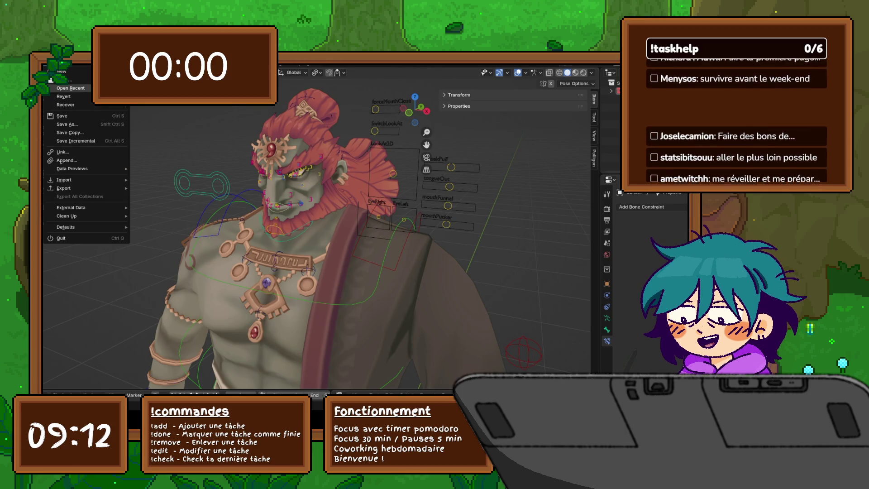
{"action": "mouse_move", "coordinate": [63, 88]}
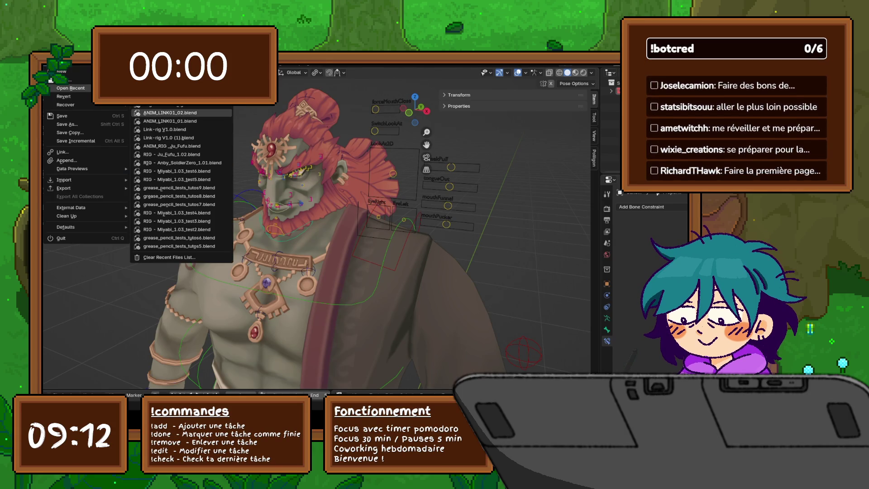
{"action": "left_click", "coordinate": [170, 112]}
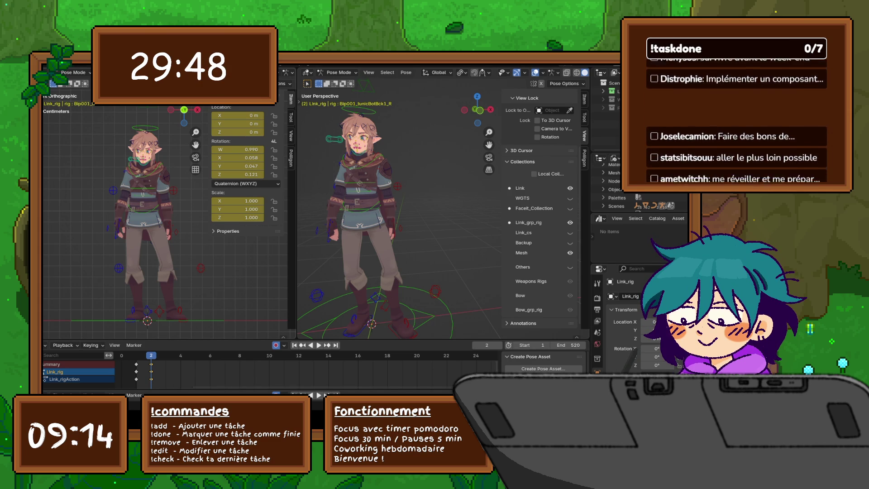
Step: Check Link in side, perspective and top views in the left viewport
{"action": "key", "text": "KP_3"}
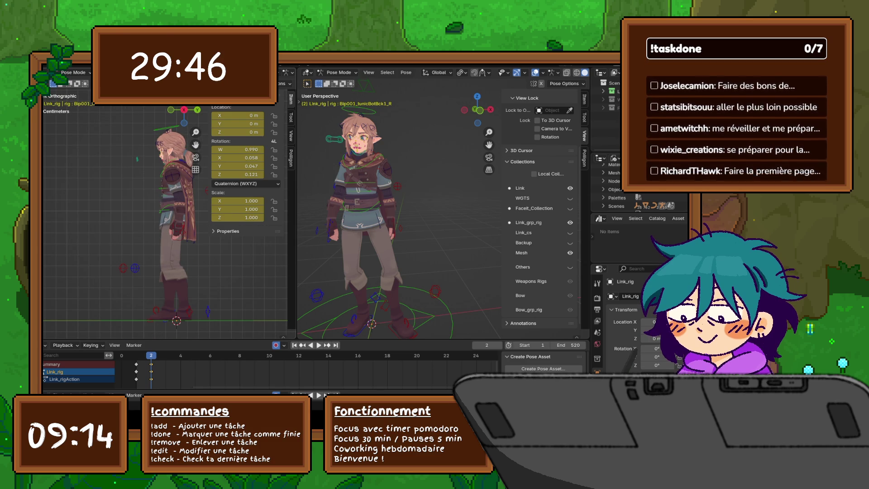
{"action": "key", "text": "KP_8"}
{"action": "key", "text": "KP_4"}
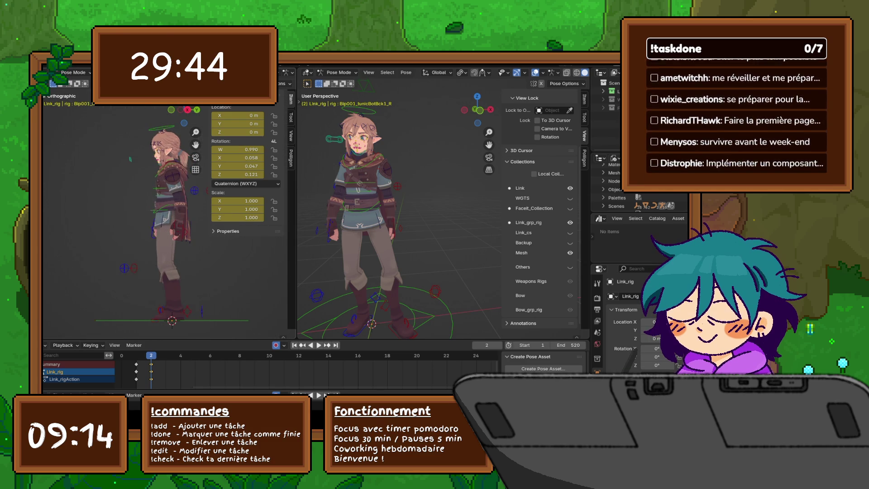
{"action": "key", "text": "KP_4"}
{"action": "key", "text": "KP_8"}
{"action": "key", "text": "KP_8"}
{"action": "key", "text": "KP_8"}
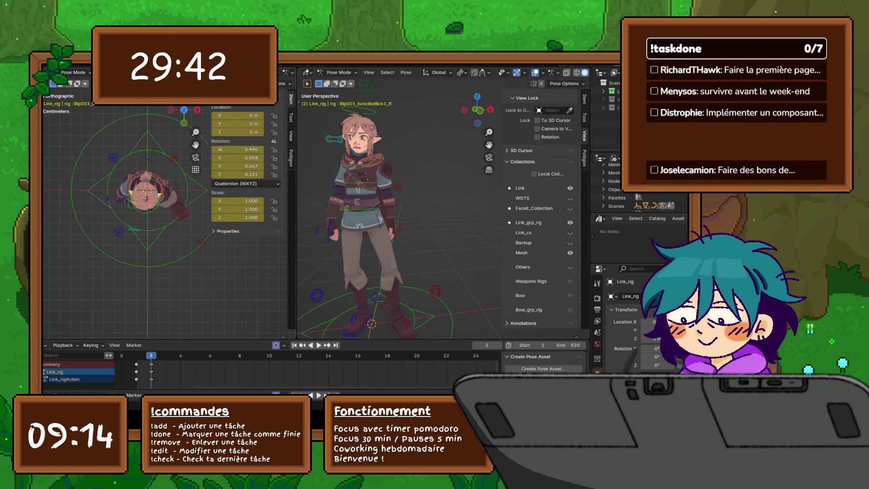
{"action": "key", "text": "KP_3"}
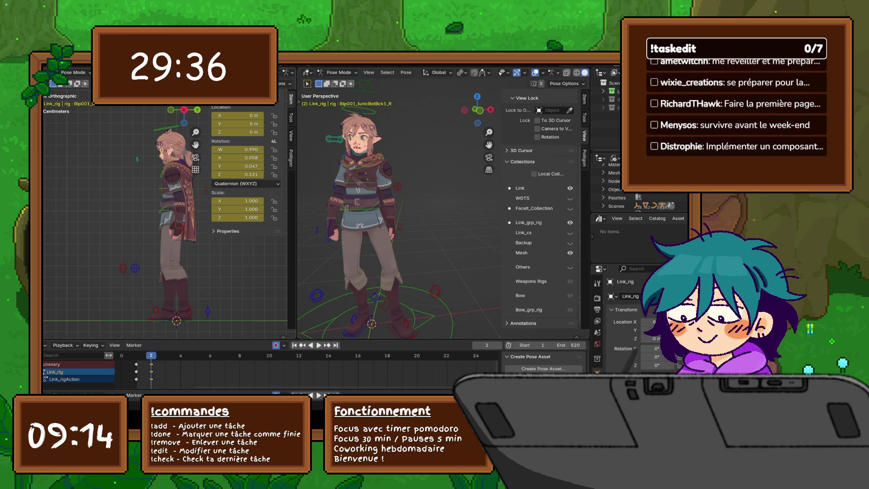
Step: Hide the left view's sidebar, set front view, and orbit the perspective view higher
{"action": "scroll", "coordinate": [163, 218], "scroll_direction": "up", "scroll_amount": 3}
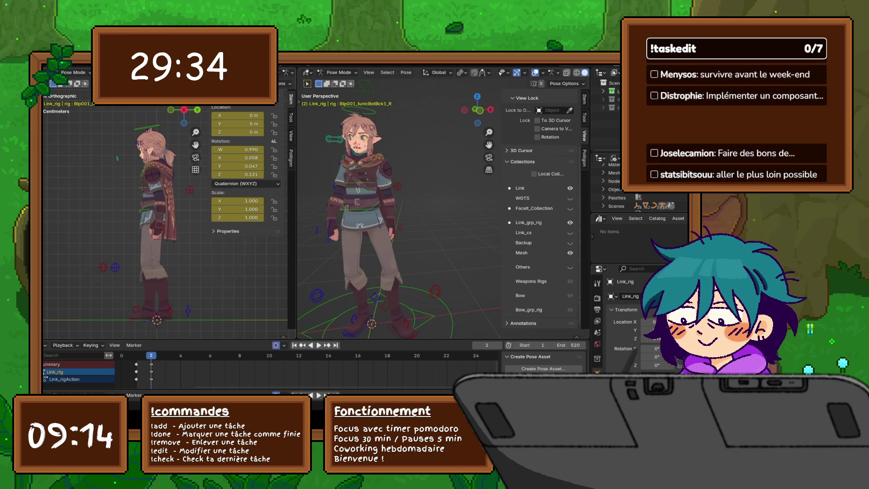
{"action": "key", "text": "n"}
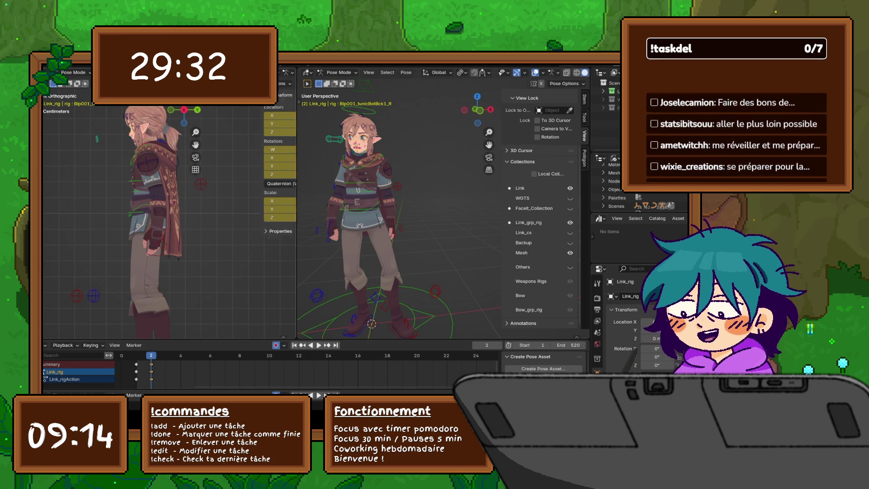
{"action": "scroll", "coordinate": [167, 218], "scroll_direction": "down", "scroll_amount": 3}
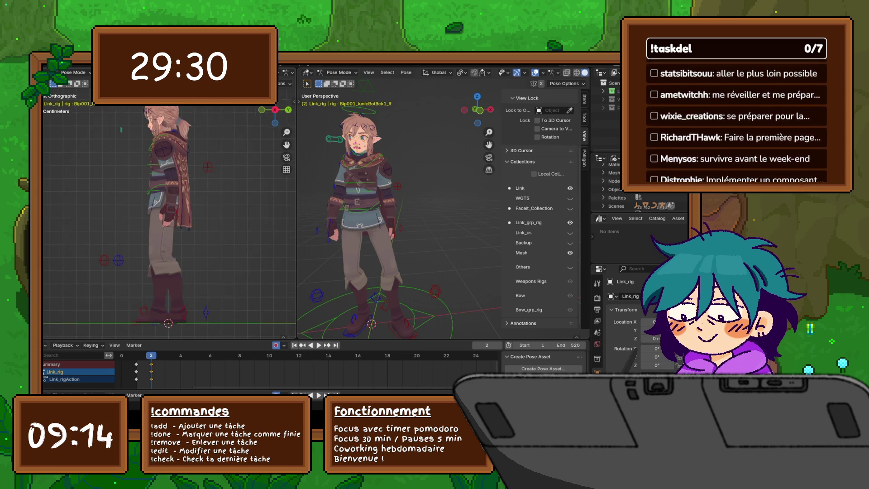
{"action": "key", "text": "KP_1"}
{"action": "mouse_move", "coordinate": [398, 217]}
{"action": "middle_mouse_down"}
{"action": "mouse_move", "coordinate": [344, 211]}
{"action": "mouse_move", "coordinate": [441, 217]}
{"action": "middle_mouse_up"}
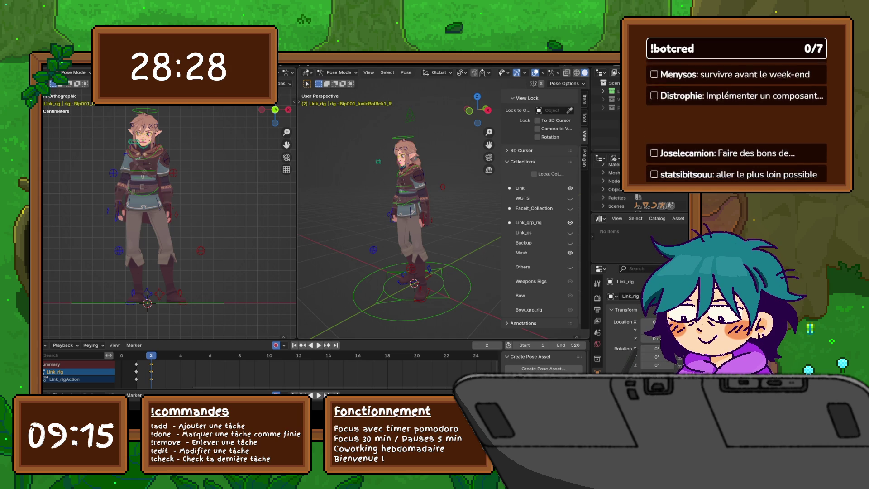
{"action": "middle_click_drag", "start_coordinate": [399, 203], "coordinate": [378, 204]}
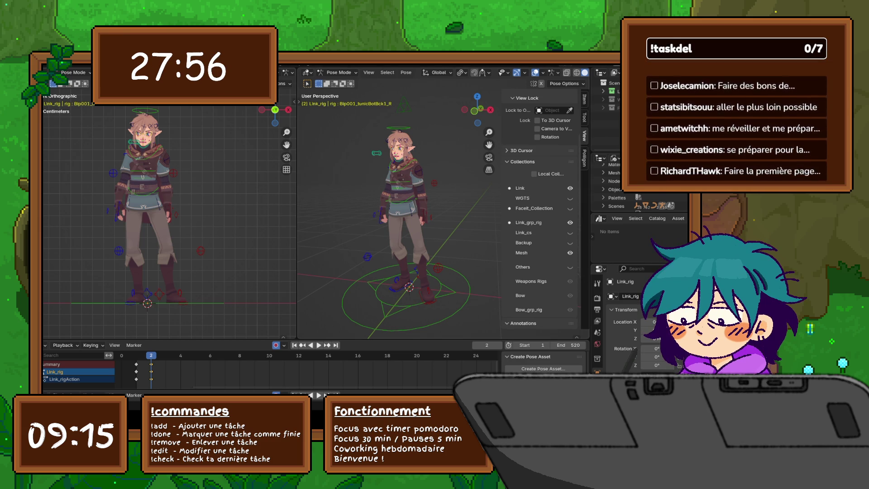
{"action": "scroll", "coordinate": [539, 208], "scroll_direction": "down", "scroll_amount": 3}
{"action": "scroll", "coordinate": [539, 209], "scroll_direction": "up", "scroll_amount": 4}
{"action": "scroll", "coordinate": [539, 208], "scroll_direction": "down", "scroll_amount": 5}
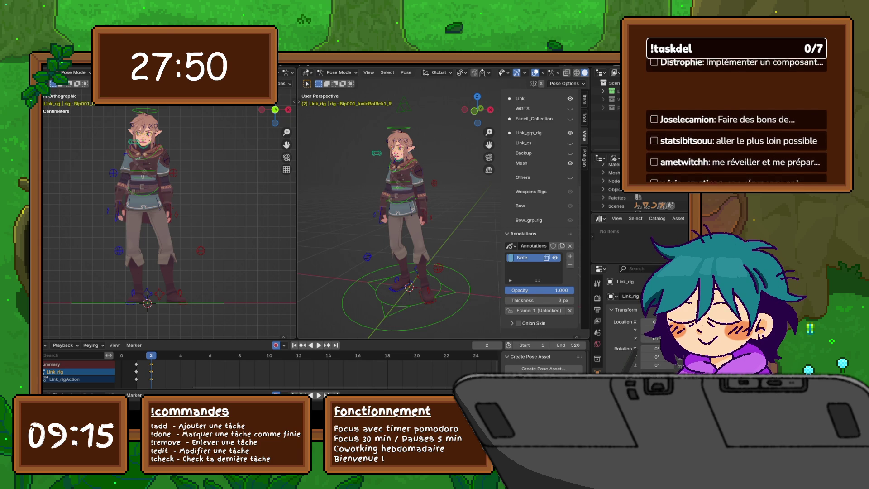
{"action": "scroll", "coordinate": [539, 209], "scroll_direction": "up", "scroll_amount": 4}
{"action": "key", "text": "ctrl+z"}
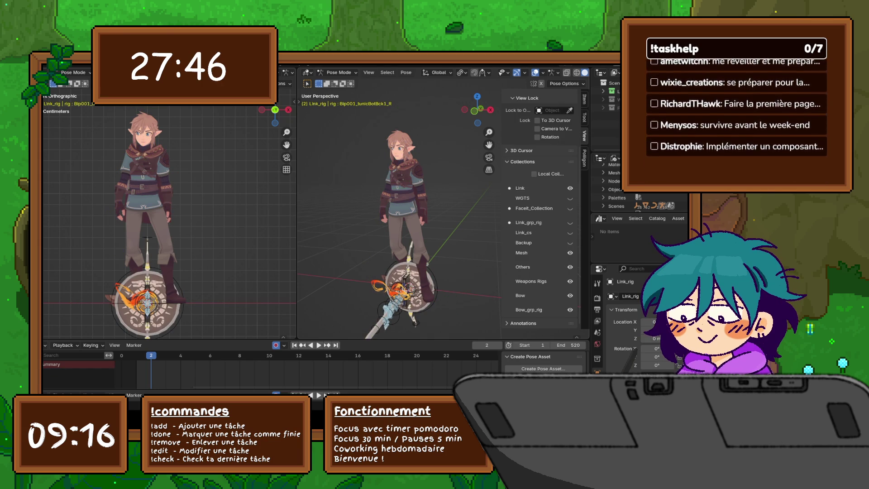
{"action": "key", "text": "ctrl+z"}
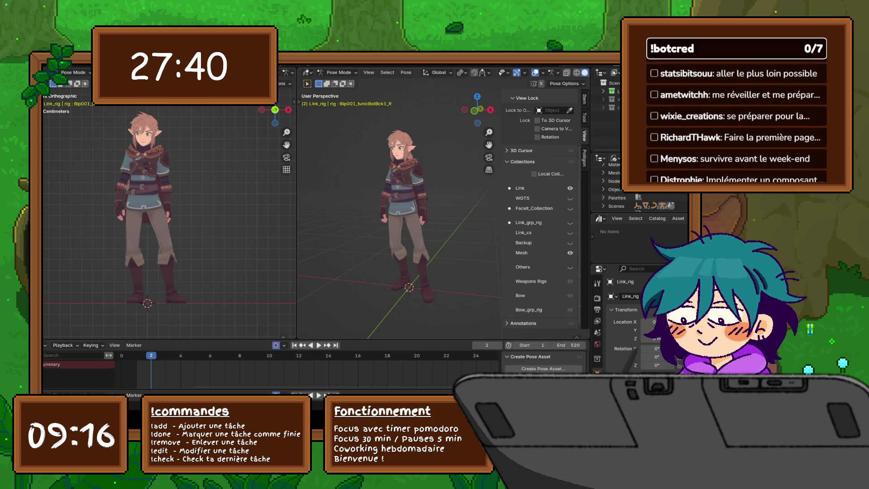
{"action": "left_click", "coordinate": [570, 222]}
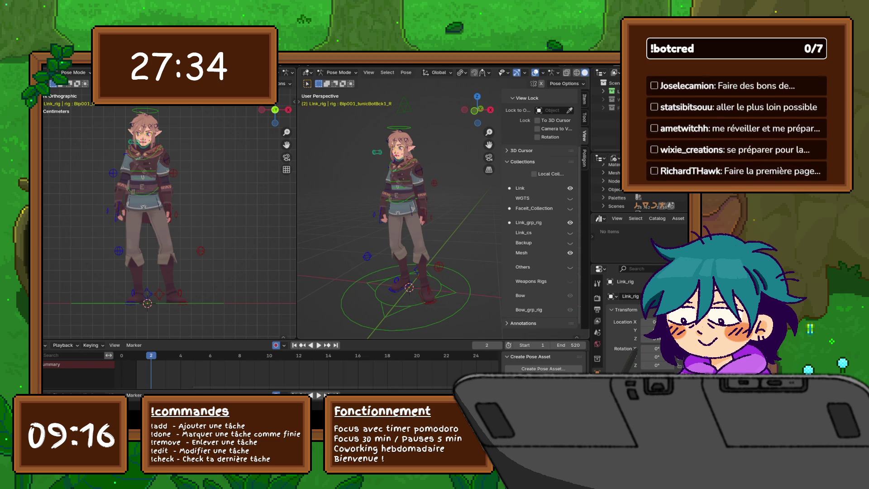
{"action": "left_click", "coordinate": [570, 267]}
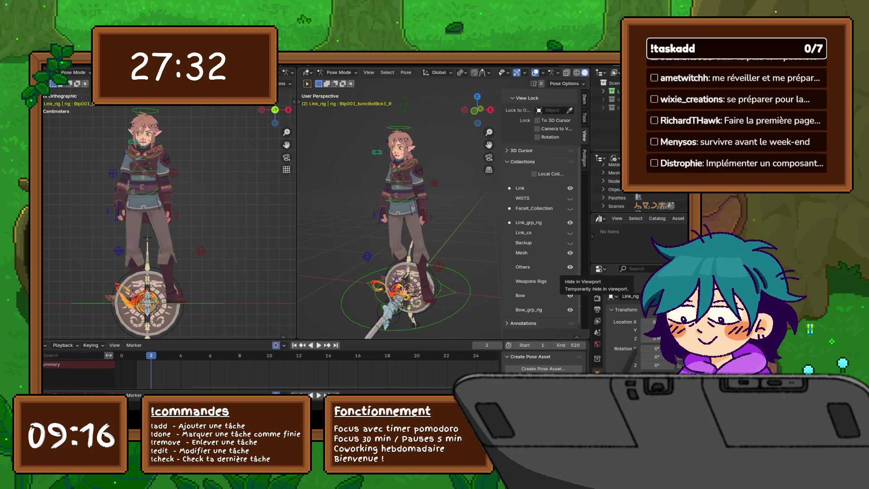
{"action": "left_click", "coordinate": [570, 267]}
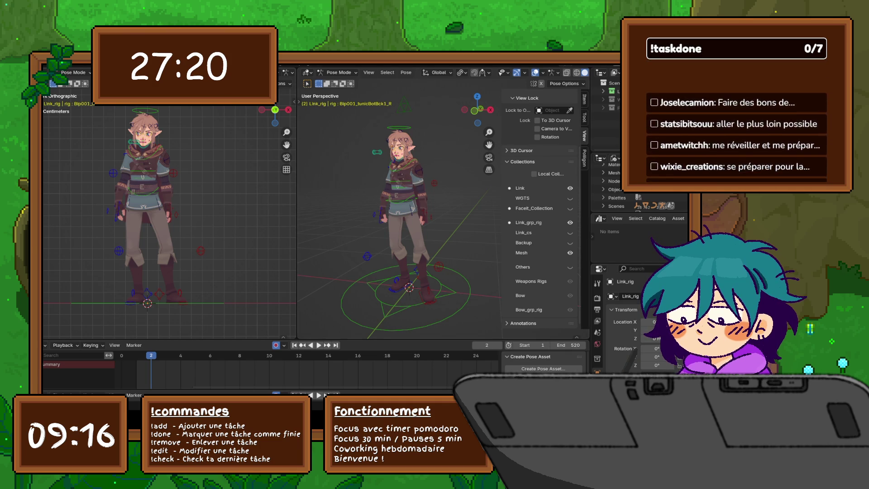
Step: Frame the jaw_master control, then rotate c_neck.x about 10.38° to tilt the head
{"action": "scroll", "coordinate": [399, 203], "scroll_direction": "up", "scroll_amount": 5}
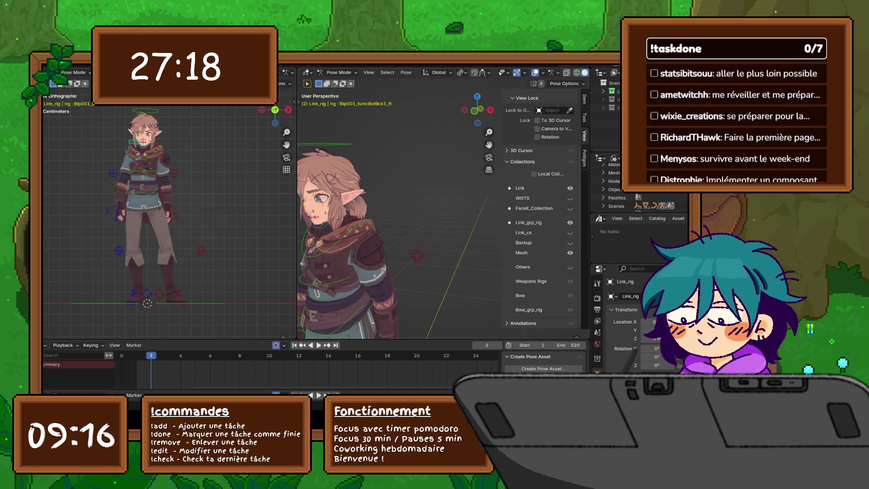
{"action": "left_click", "coordinate": [320, 222]}
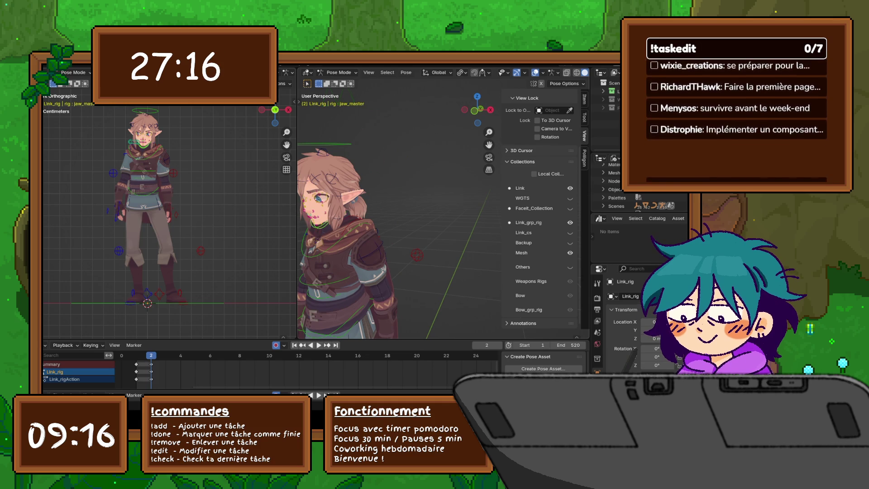
{"action": "key", "text": "KP_Decimal"}
{"action": "scroll", "coordinate": [399, 204], "scroll_direction": "down", "scroll_amount": 2}
{"action": "mouse_move", "coordinate": [399, 203]}
{"action": "middle_mouse_down"}
{"action": "mouse_move", "coordinate": [412, 154]}
{"action": "mouse_move", "coordinate": [433, 241]}
{"action": "middle_mouse_up"}
{"action": "left_click", "coordinate": [433, 242]}
{"action": "key", "text": "r"}
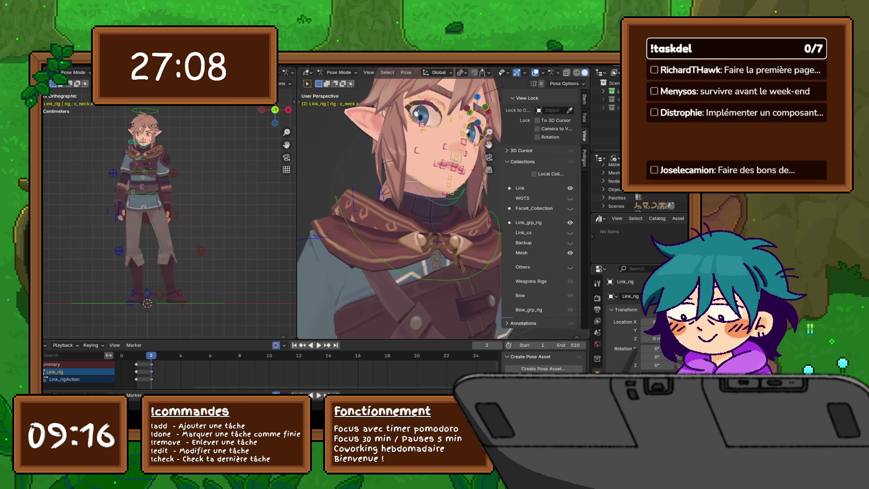
{"action": "left_click", "coordinate": [461, 197]}
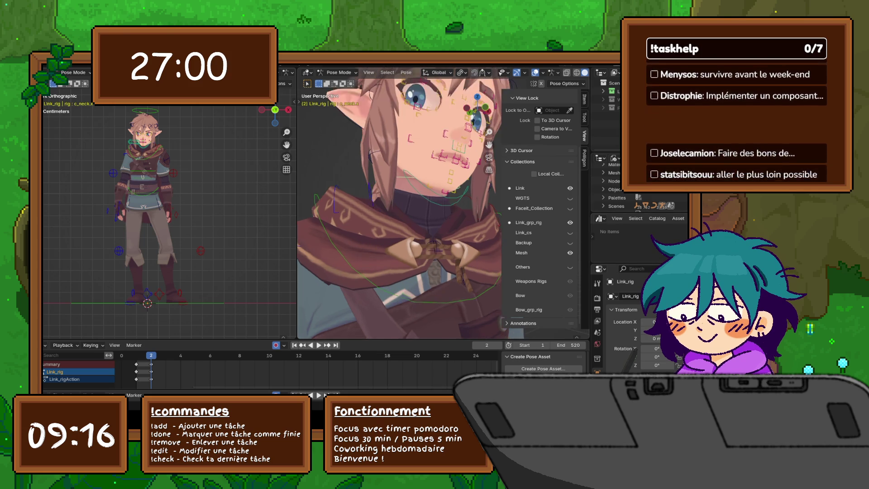
Step: Collapse Collections, select c_hand_ik.l, and widen the perspective view
{"action": "left_click", "coordinate": [522, 162]}
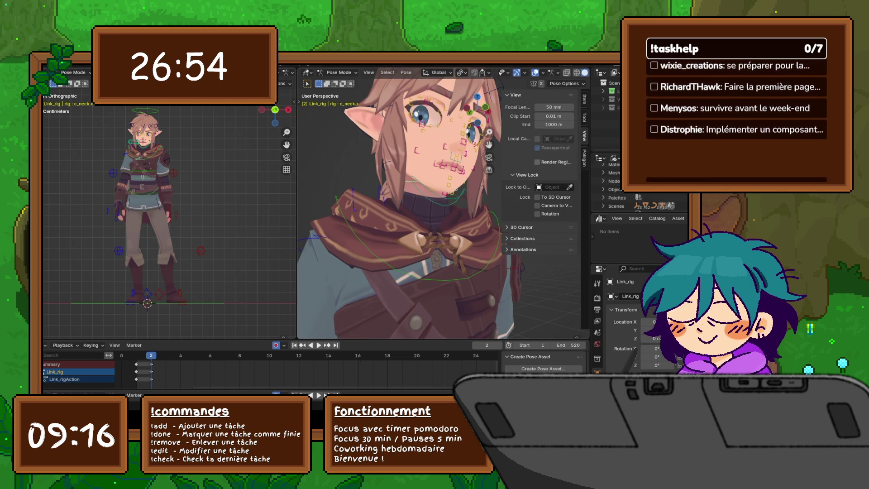
{"action": "middle_click_drag", "start_coordinate": [398, 204], "coordinate": [371, 199]}
{"action": "middle_click_drag", "start_coordinate": [431, 249], "coordinate": [385, 204], "text": "shift"}
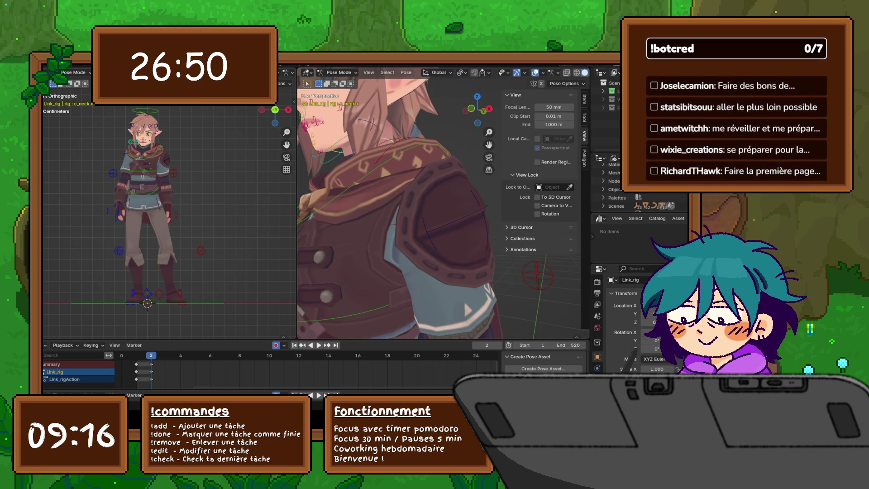
{"action": "middle_click_drag", "start_coordinate": [398, 249], "coordinate": [376, 114], "text": "shift"}
{"action": "left_click", "coordinate": [397, 226]}
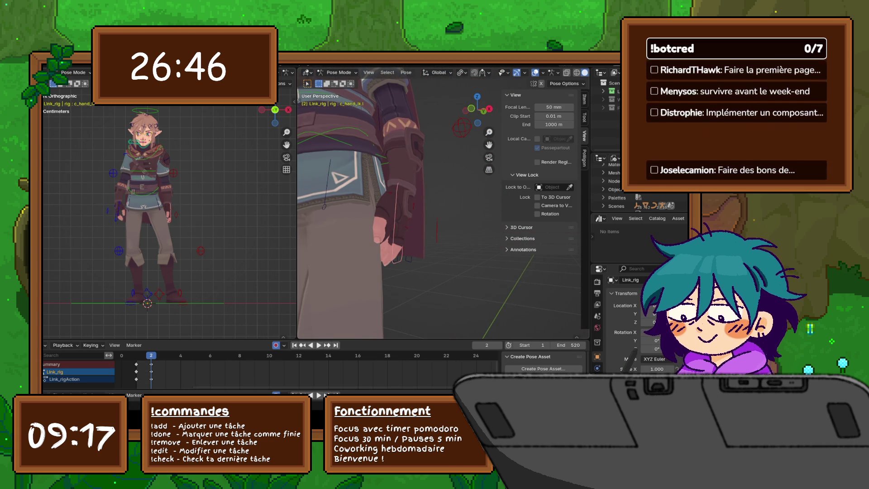
{"action": "left_click_drag", "start_coordinate": [298, 204], "coordinate": [222, 204]}
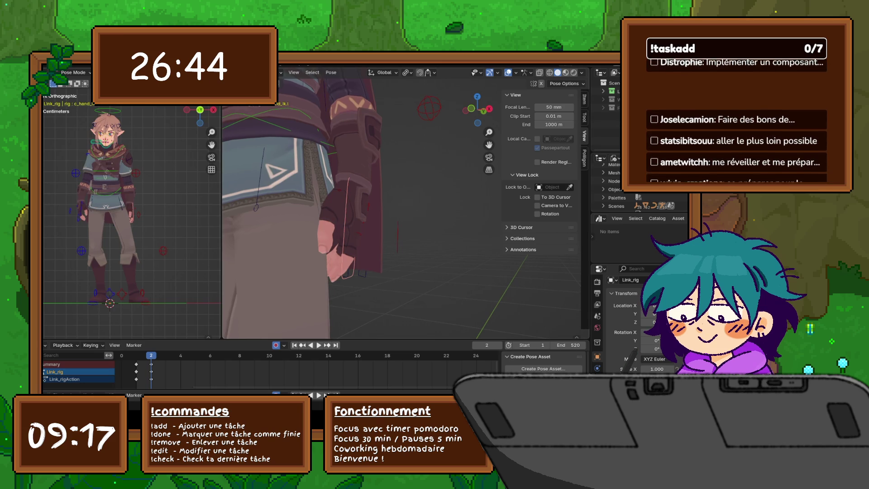
Step: Fold away Annotations and expand the Collections panel in the View tab
{"action": "left_click", "coordinate": [523, 250]}
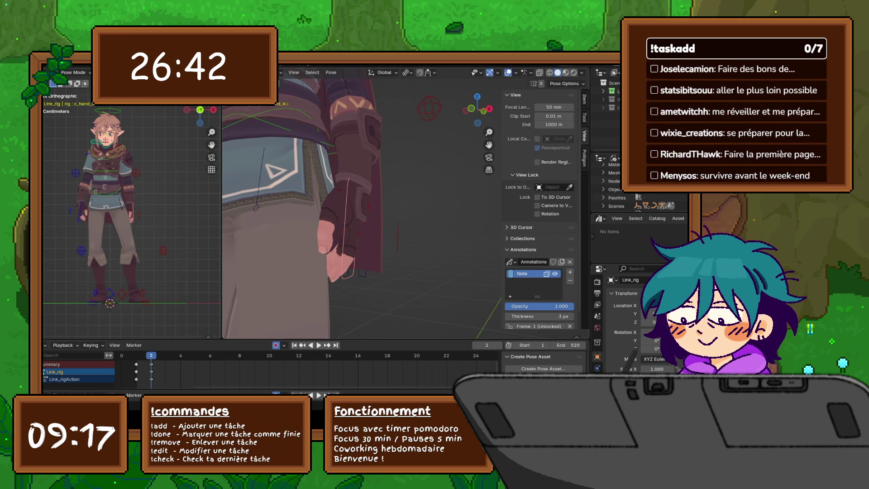
{"action": "scroll", "coordinate": [539, 204], "scroll_direction": "down", "scroll_amount": 2}
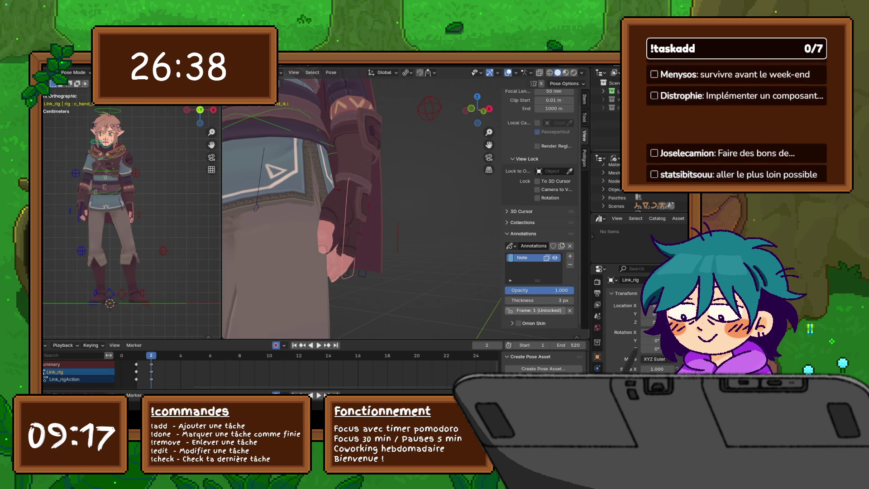
{"action": "left_click", "coordinate": [523, 233]}
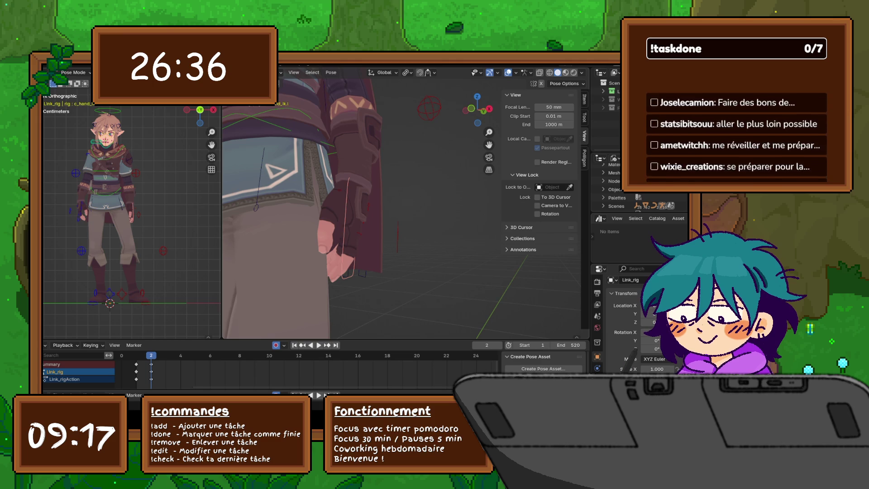
{"action": "left_click", "coordinate": [523, 238]}
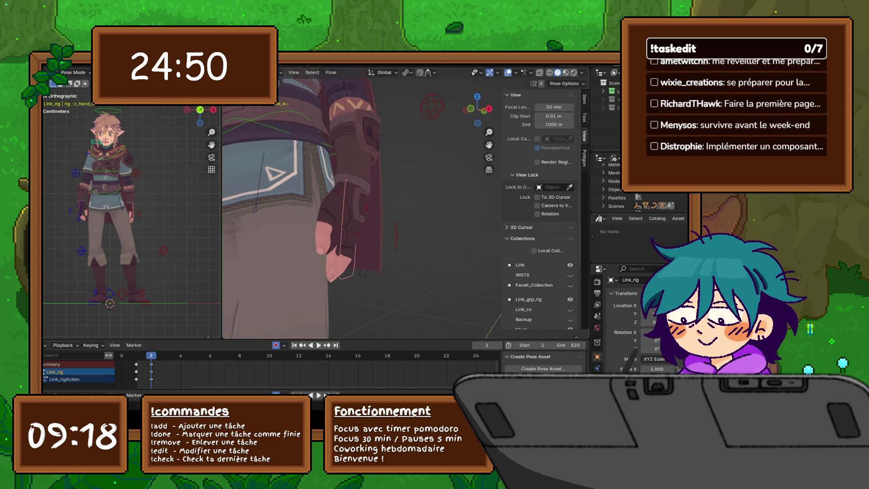
Step: Orbit the view around Link's left hand
{"action": "middle_click_drag", "start_coordinate": [362, 203], "coordinate": [385, 204]}
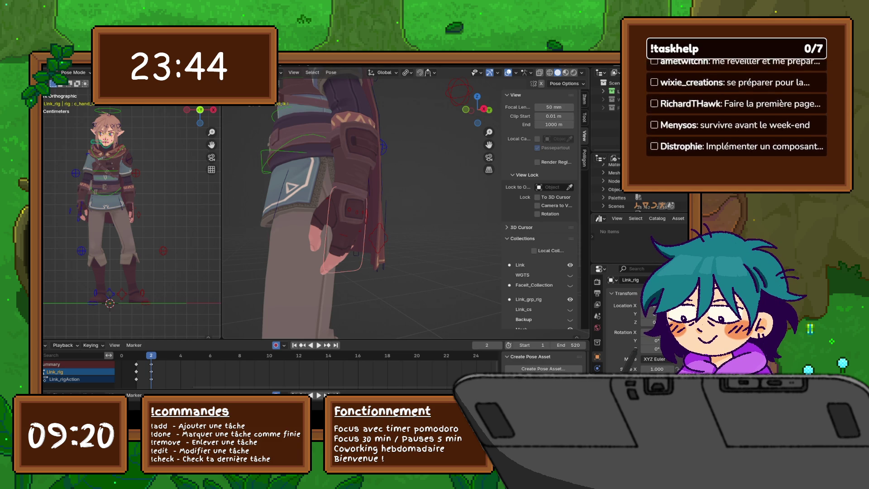
Step: Review the 3D Cursor location and rotation while zooming around the hand, then collapse it
{"action": "scroll", "coordinate": [539, 316], "scroll_direction": "down", "scroll_amount": 3}
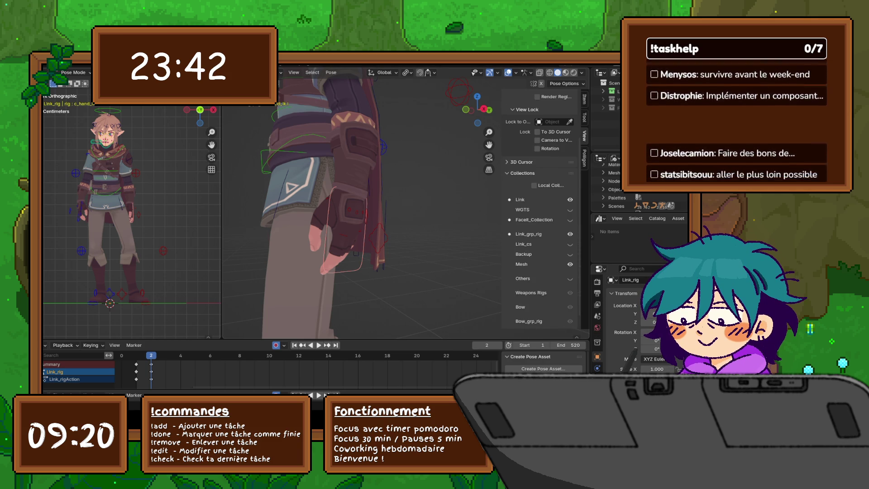
{"action": "scroll", "coordinate": [539, 195], "scroll_direction": "up", "scroll_amount": 1}
{"action": "left_click", "coordinate": [522, 195]}
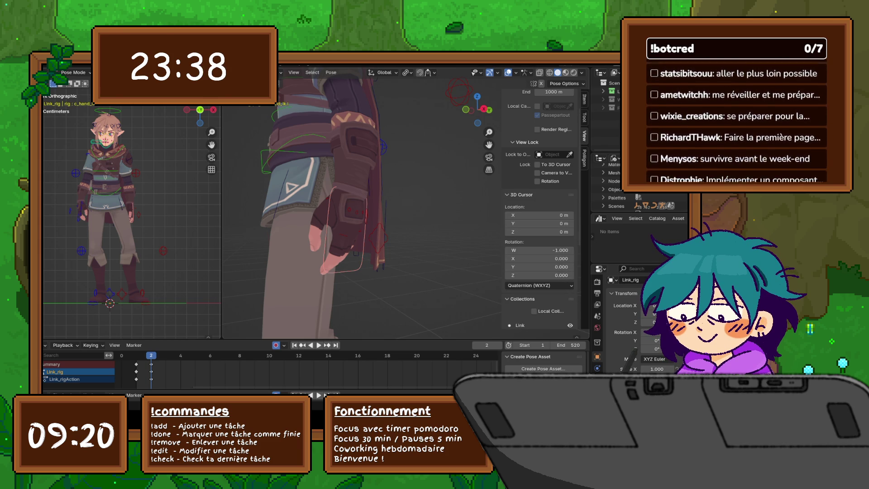
{"action": "middle_click_drag", "start_coordinate": [362, 203], "coordinate": [387, 197]}
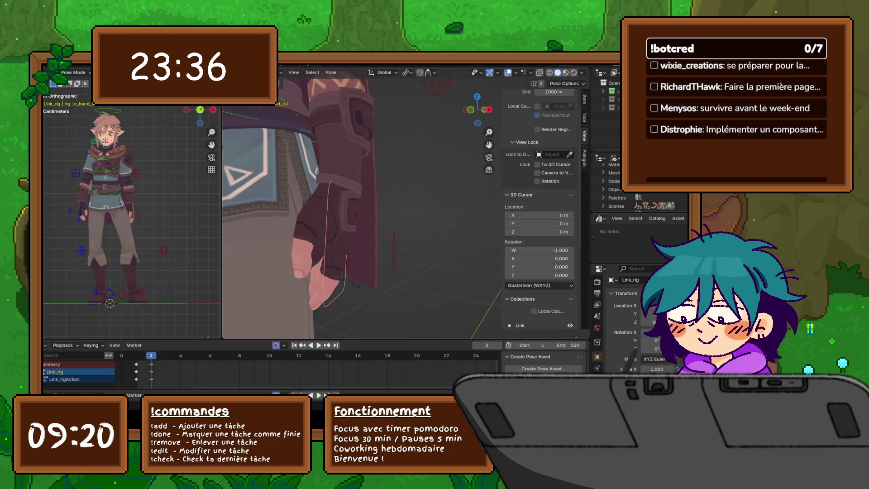
{"action": "scroll", "coordinate": [362, 204], "scroll_direction": "down", "scroll_amount": 4}
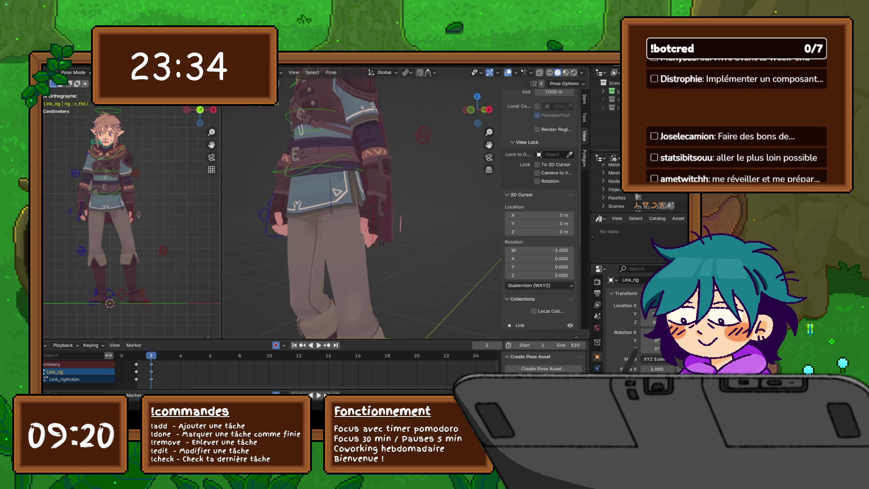
{"action": "scroll", "coordinate": [363, 204], "scroll_direction": "down", "scroll_amount": 1}
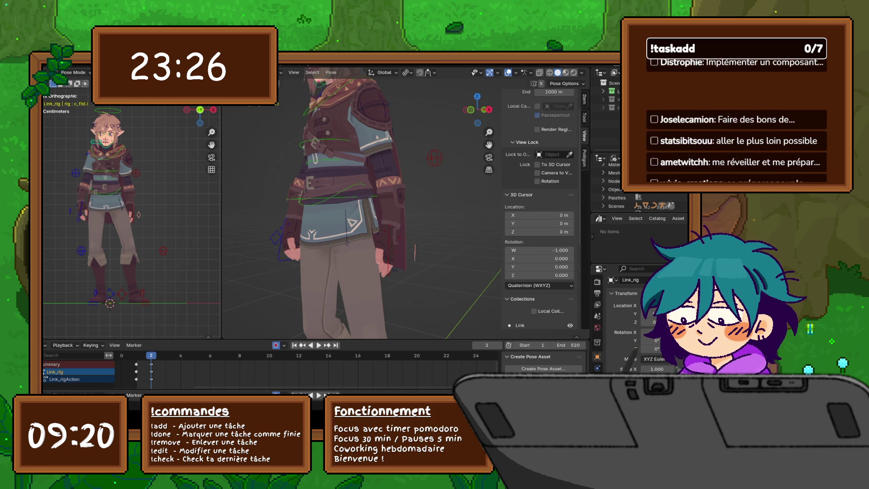
{"action": "scroll", "coordinate": [539, 204], "scroll_direction": "up", "scroll_amount": 2}
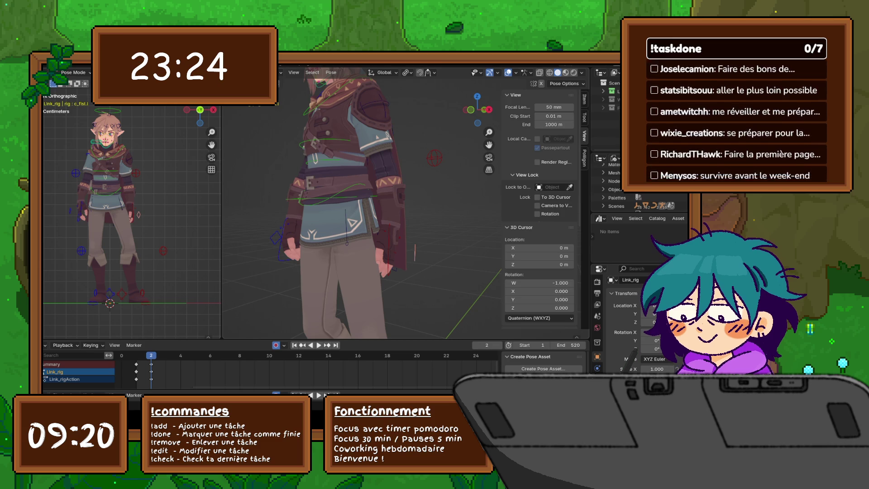
{"action": "scroll", "coordinate": [539, 204], "scroll_direction": "down", "scroll_amount": 1}
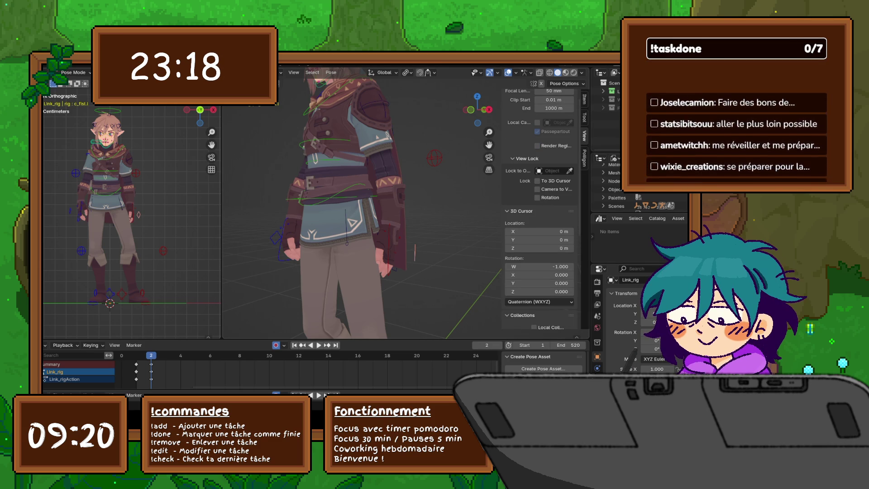
{"action": "left_click", "coordinate": [520, 211]}
Step: Collapse Collections and expand Annotations to show the Note layer
{"action": "scroll", "coordinate": [538, 271], "scroll_direction": "up", "scroll_amount": 1}
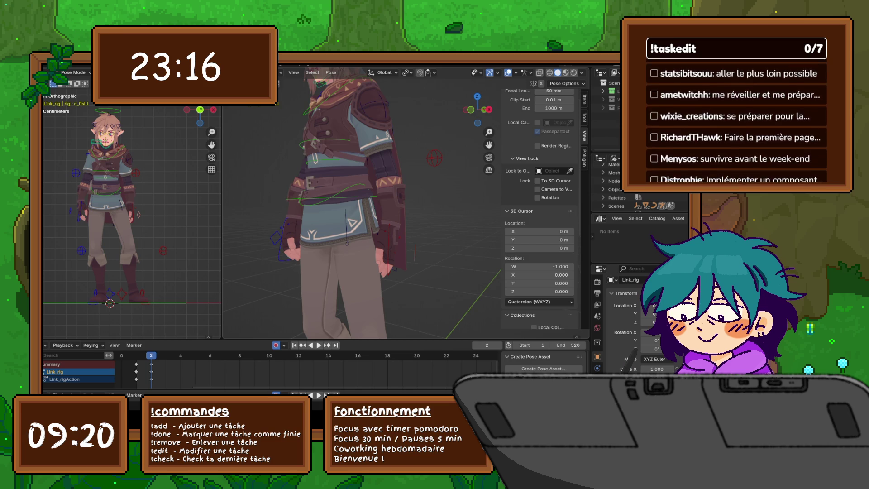
{"action": "scroll", "coordinate": [539, 271], "scroll_direction": "down", "scroll_amount": 1}
{"action": "scroll", "coordinate": [539, 209], "scroll_direction": "down", "scroll_amount": 3}
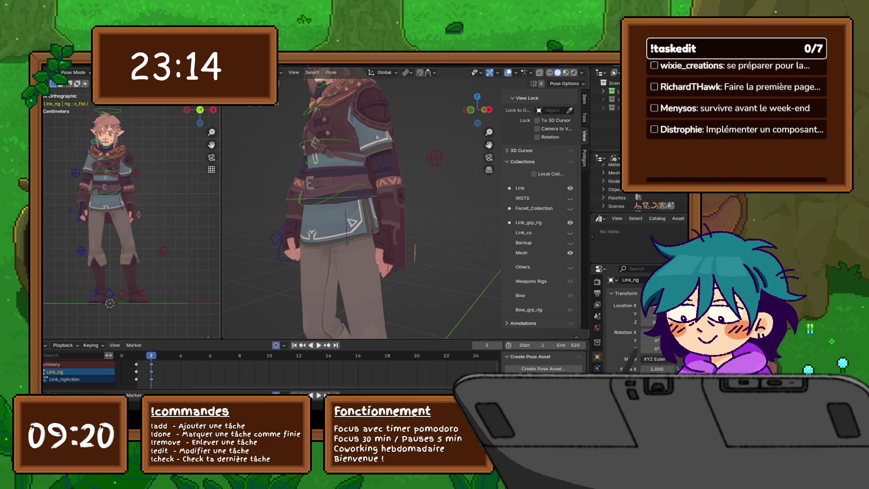
{"action": "left_click", "coordinate": [523, 161]}
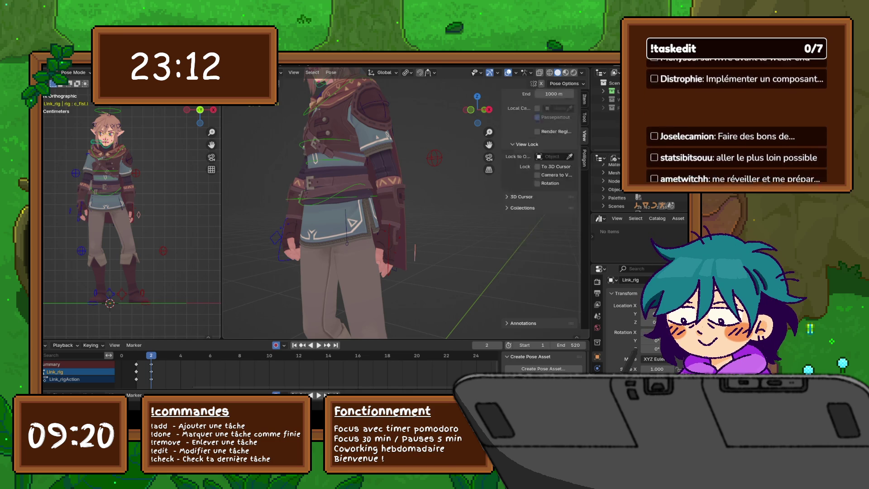
{"action": "left_click", "coordinate": [524, 250]}
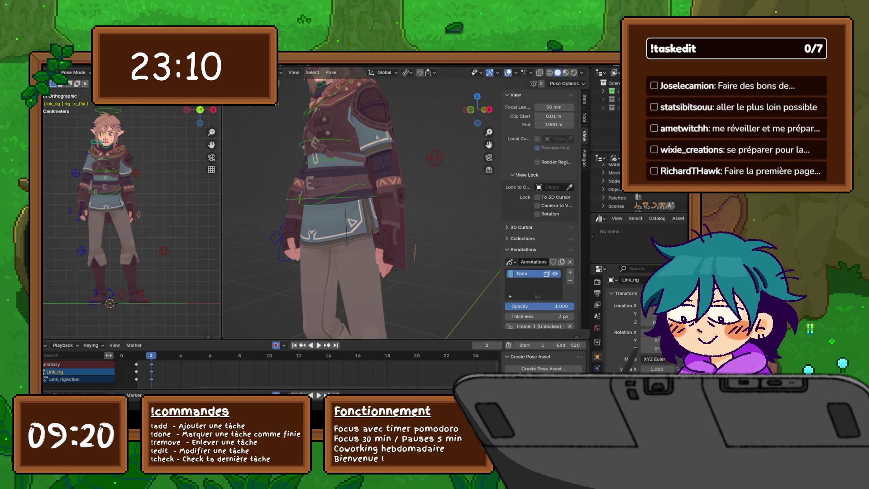
Step: Set annotation thickness to 3 px and lock the annotation's current frame
{"action": "scroll", "coordinate": [539, 281], "scroll_direction": "down", "scroll_amount": 1}
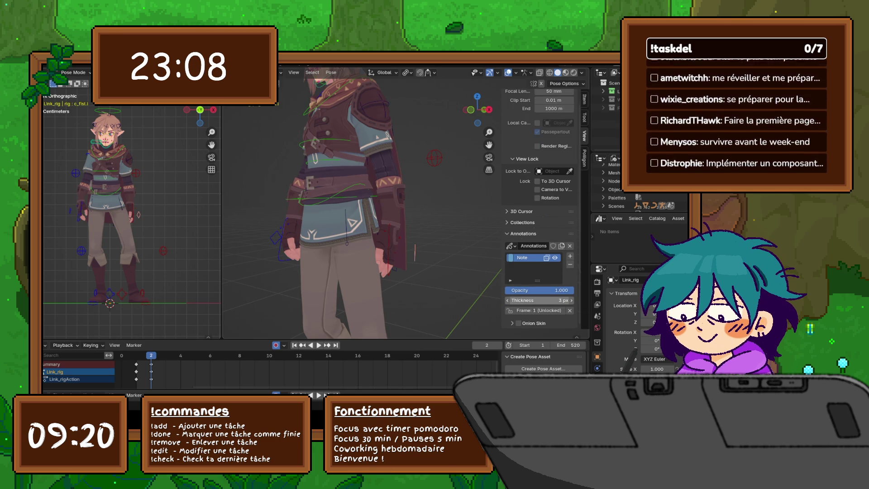
{"action": "left_click_drag", "start_coordinate": [539, 301], "coordinate": [551, 300]}
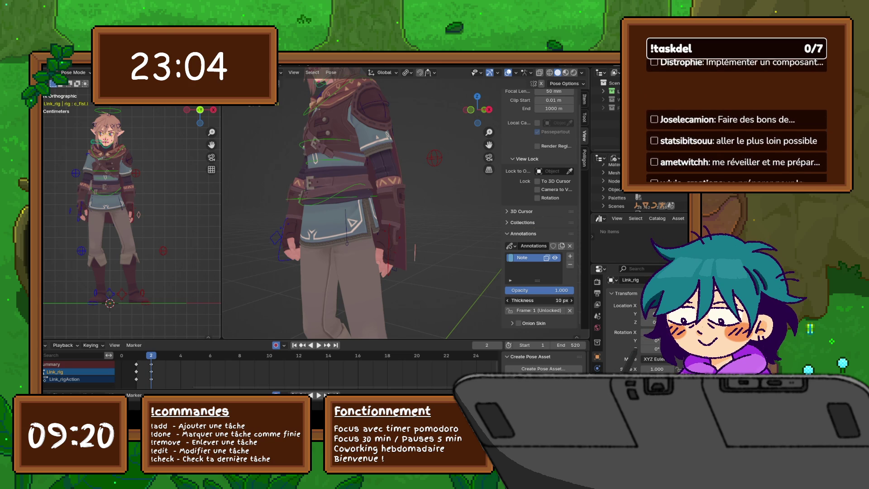
{"action": "left_click", "coordinate": [539, 300]}
{"action": "type", "text": "3"}
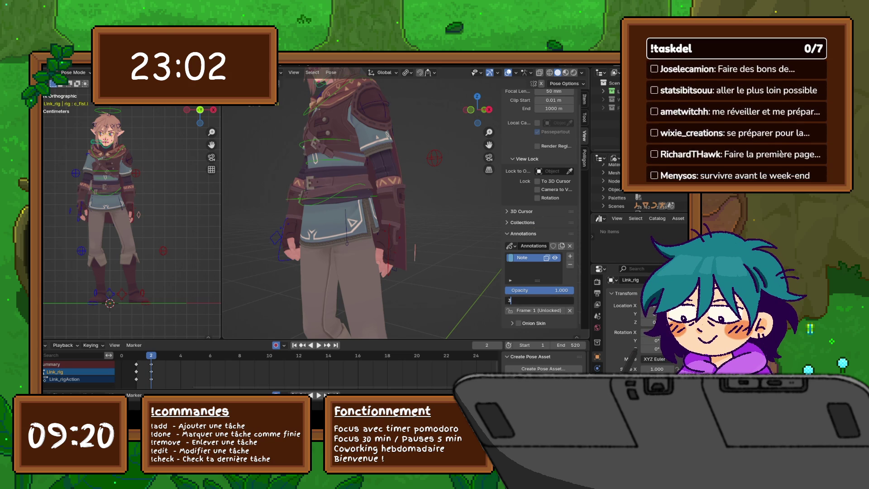
{"action": "key", "text": "Return"}
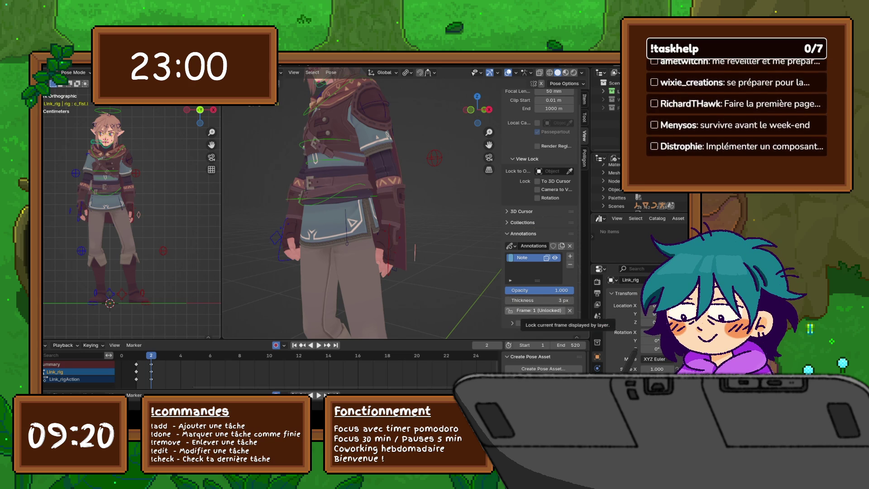
{"action": "left_click", "coordinate": [510, 310]}
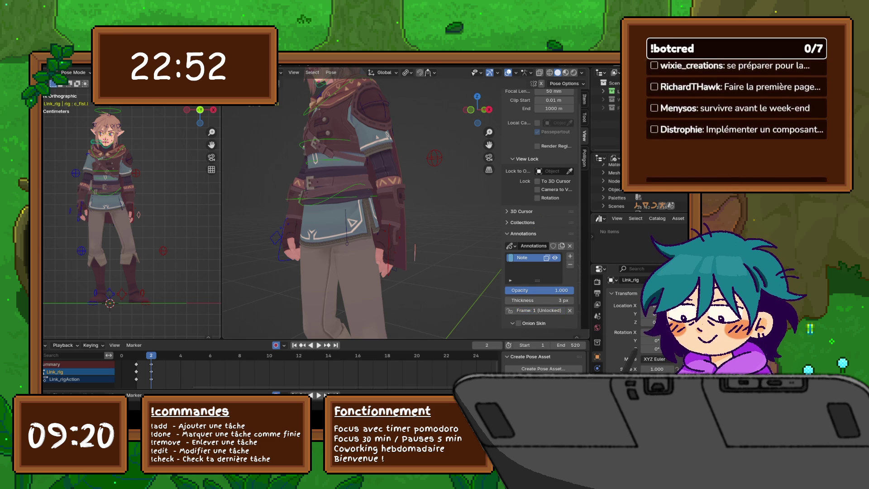
Step: Enable annotation onion skinning after checking its options, then collapse Annotations
{"action": "left_click", "coordinate": [533, 323]}
{"action": "scroll", "coordinate": [539, 272], "scroll_direction": "down", "scroll_amount": 2}
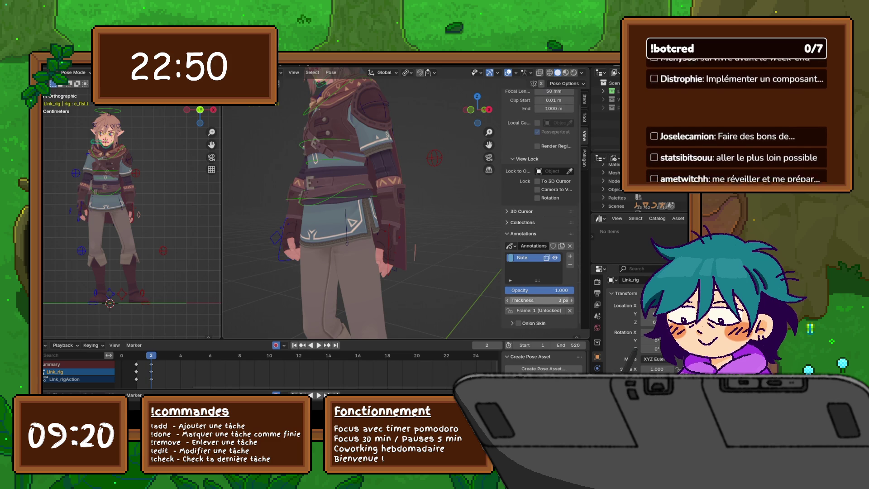
{"action": "scroll", "coordinate": [539, 226], "scroll_direction": "up", "scroll_amount": 2}
{"action": "left_click", "coordinate": [535, 322]}
{"action": "left_click", "coordinate": [519, 323]}
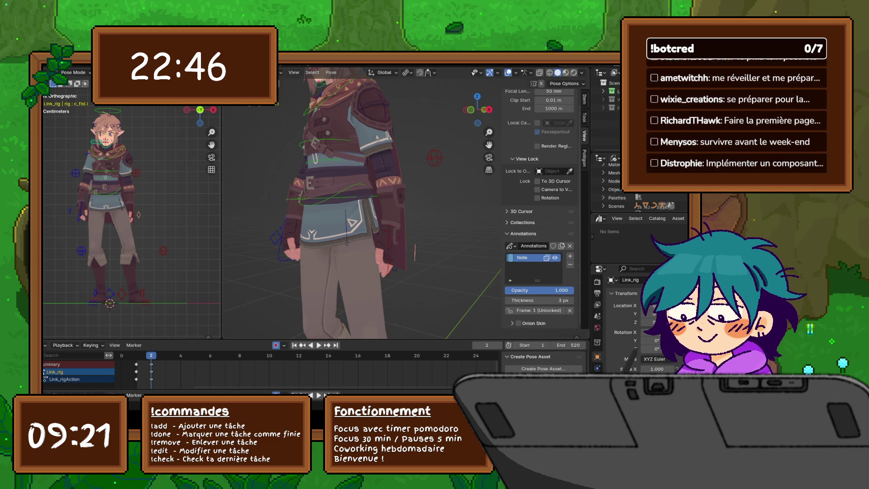
{"action": "scroll", "coordinate": [539, 204], "scroll_direction": "up", "scroll_amount": 1}
{"action": "left_click", "coordinate": [523, 249]}
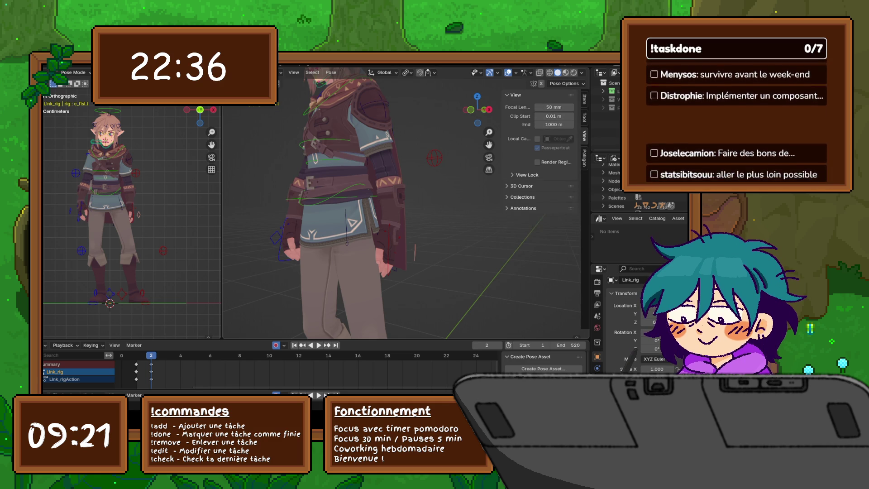
Step: Collapse View, browse the Tool tab's Pose Options and Workspace, then show the Item tab's bone transforms
{"action": "left_click", "coordinate": [516, 95]}
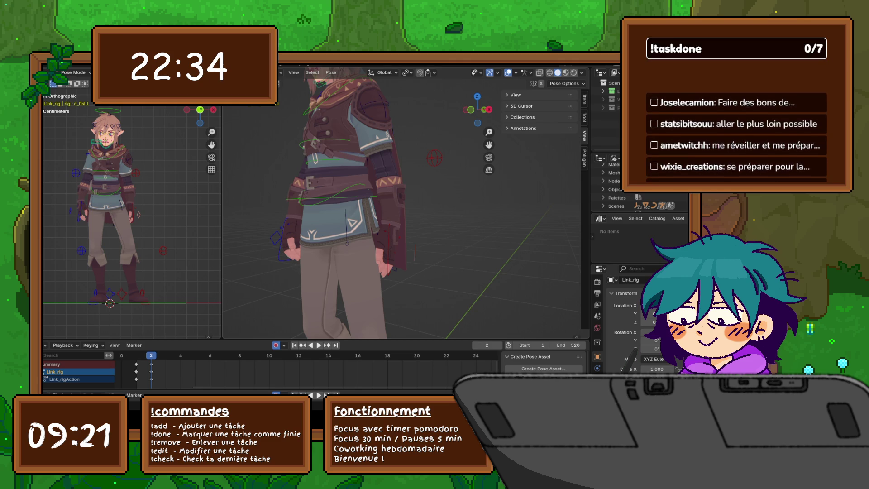
{"action": "left_click", "coordinate": [585, 117]}
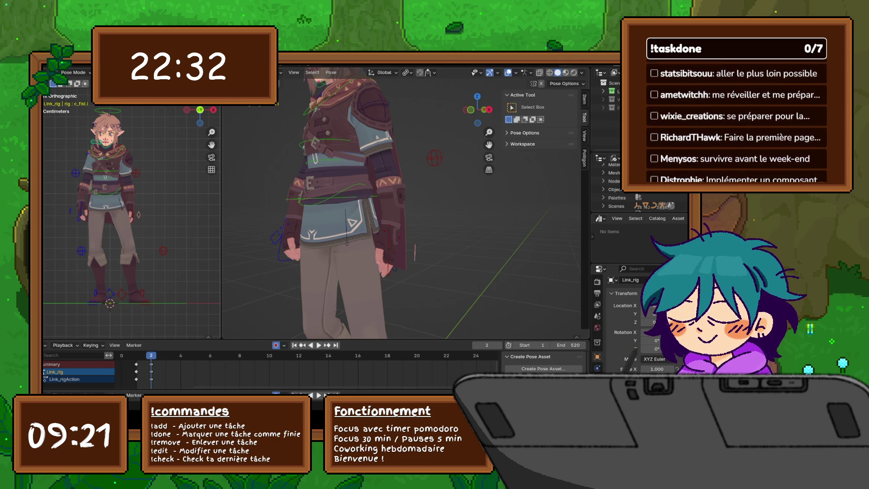
{"action": "left_click", "coordinate": [523, 106]}
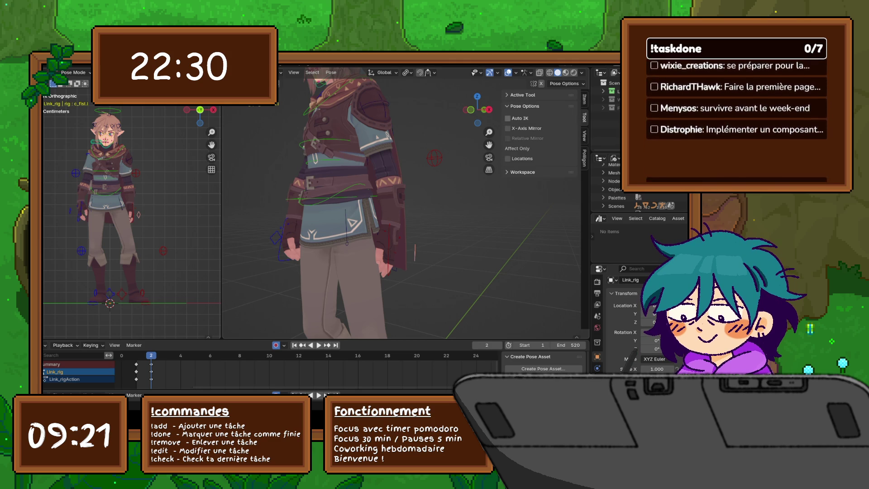
{"action": "left_click", "coordinate": [523, 172]}
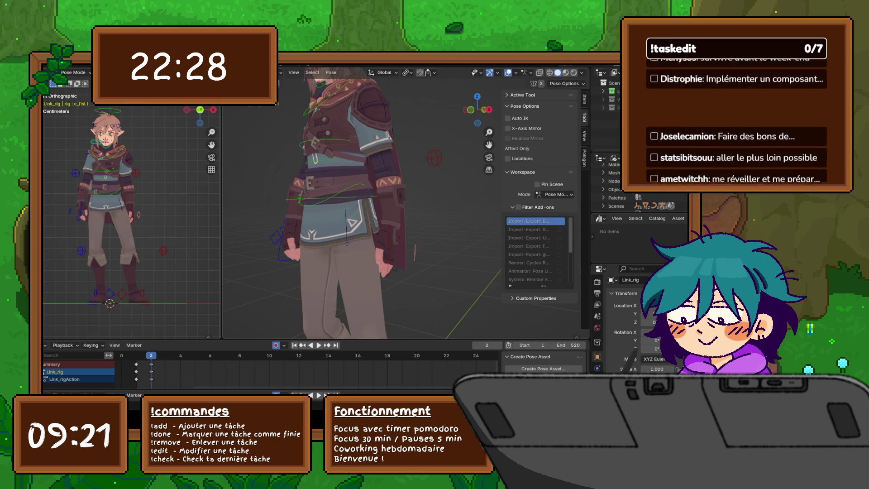
{"action": "left_click", "coordinate": [523, 106]}
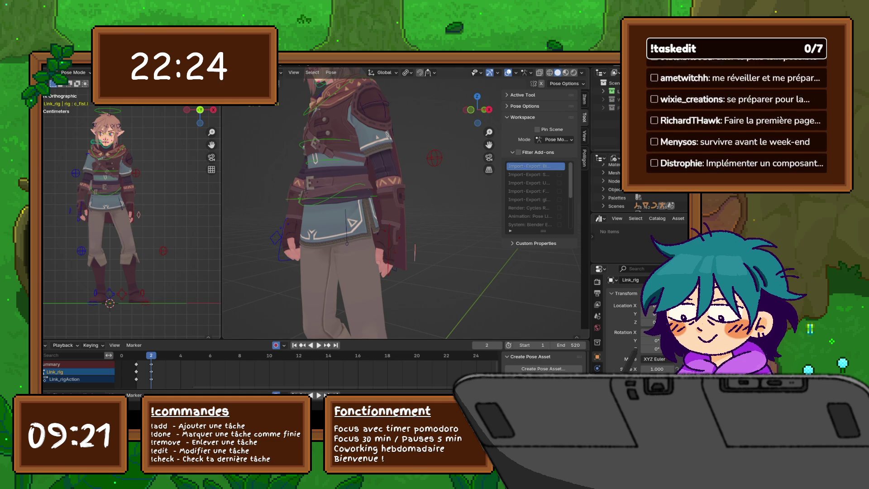
{"action": "left_click", "coordinate": [585, 99]}
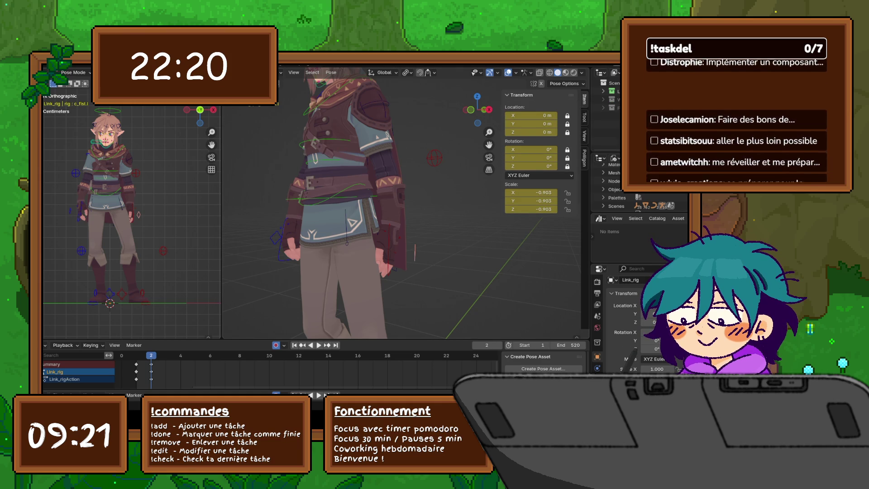
{"action": "left_click", "coordinate": [390, 249]}
{"action": "left_click", "coordinate": [521, 223]}
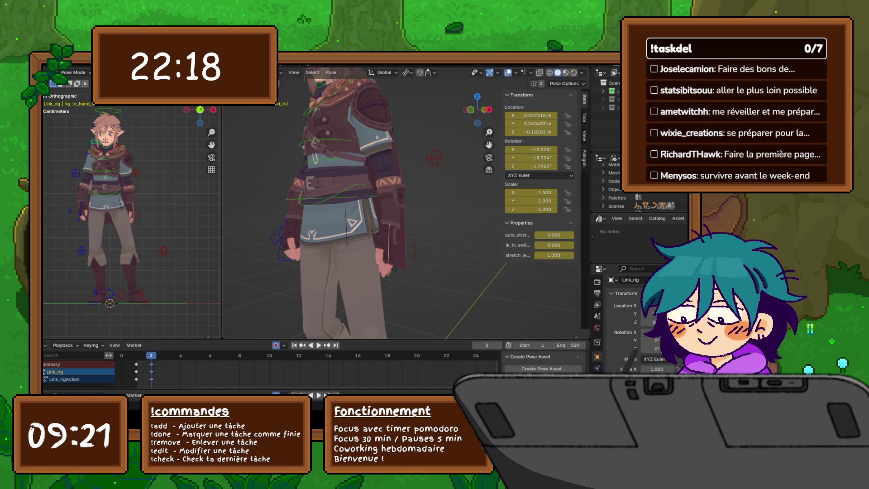
{"action": "left_click", "coordinate": [522, 94]}
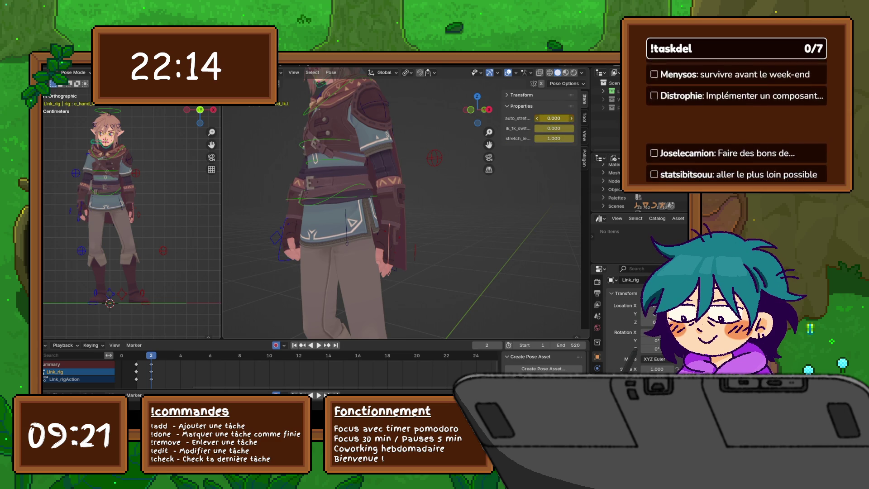
{"action": "mouse_move", "coordinate": [543, 128]}
{"action": "left_mouse_down"}
{"action": "mouse_move", "coordinate": [572, 128]}
{"action": "mouse_move", "coordinate": [539, 128]}
{"action": "mouse_move", "coordinate": [561, 128]}
{"action": "left_mouse_up"}
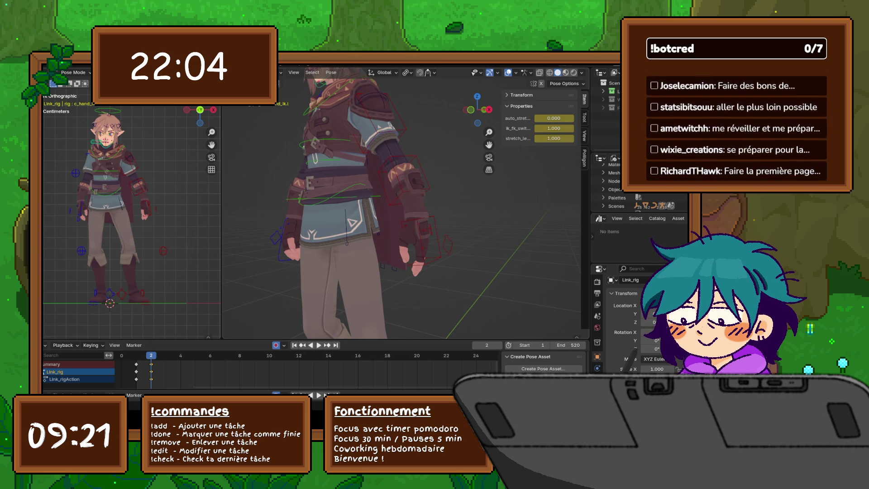
{"action": "left_click", "coordinate": [553, 138]}
{"action": "type", "text": "0.5"}
{"action": "key", "text": "Return"}
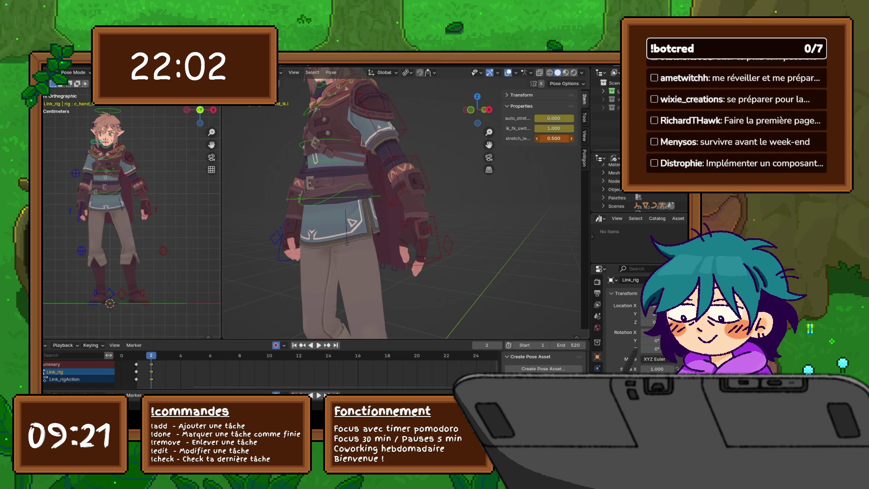
{"action": "key", "text": "Escape"}
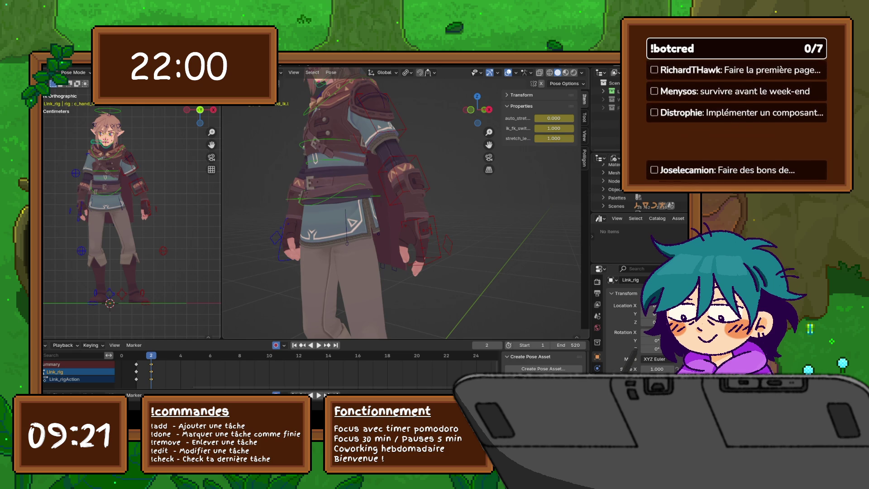
{"action": "middle_click_drag", "start_coordinate": [317, 204], "coordinate": [381, 194]}
Step: Rotate the c_forearm_fk.l control so the left forearm swings down beside the body
{"action": "left_click", "coordinate": [365, 186]}
{"action": "key", "text": "r"}
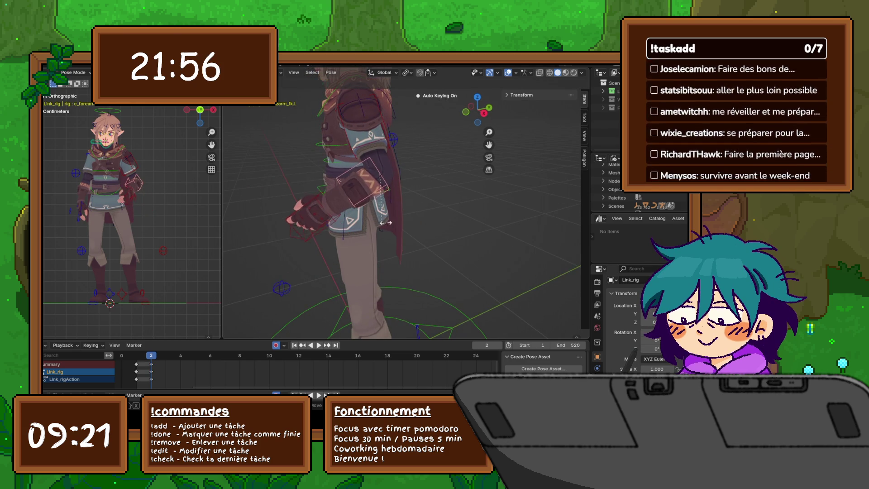
{"action": "left_click", "coordinate": [385, 272]}
{"action": "middle_click_drag", "start_coordinate": [398, 203], "coordinate": [362, 203]}
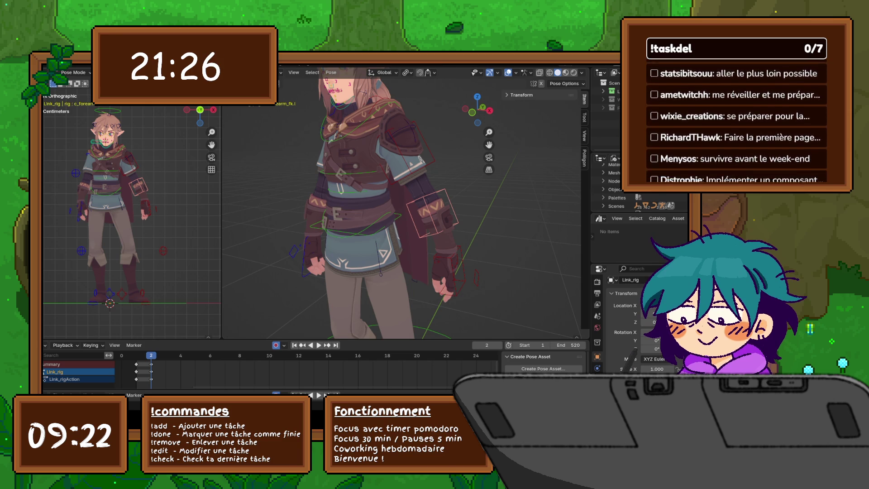
{"action": "middle_click_drag", "start_coordinate": [452, 204], "coordinate": [389, 206]}
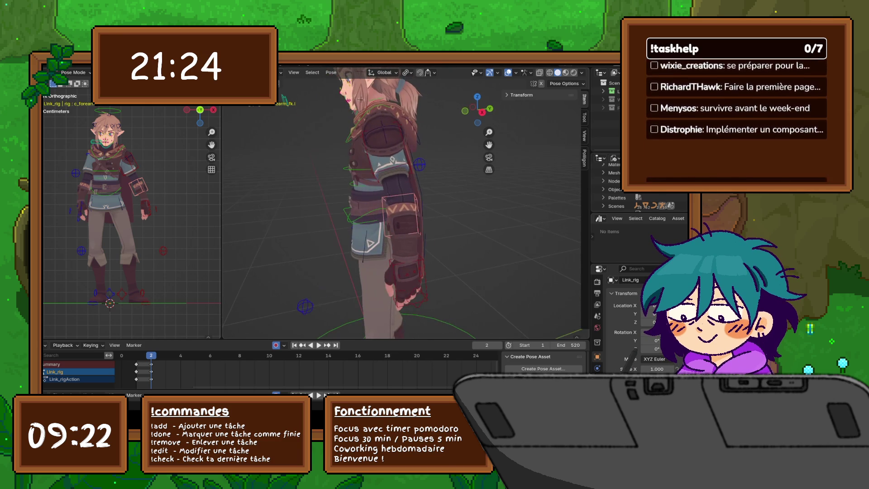
Step: Rotate the left upper arm control slightly forward, then adjust it along the Y and Z axes
{"action": "left_click", "coordinate": [387, 151]}
{"action": "key", "text": "r"}
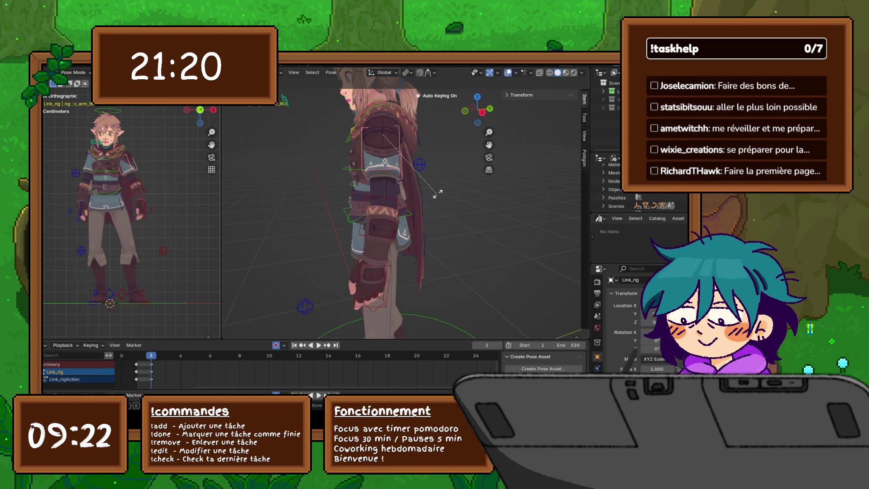
{"action": "key", "text": "Return"}
{"action": "middle_click_drag", "start_coordinate": [457, 222], "coordinate": [419, 222]}
{"action": "key", "text": "r"}
{"action": "key", "text": "y"}
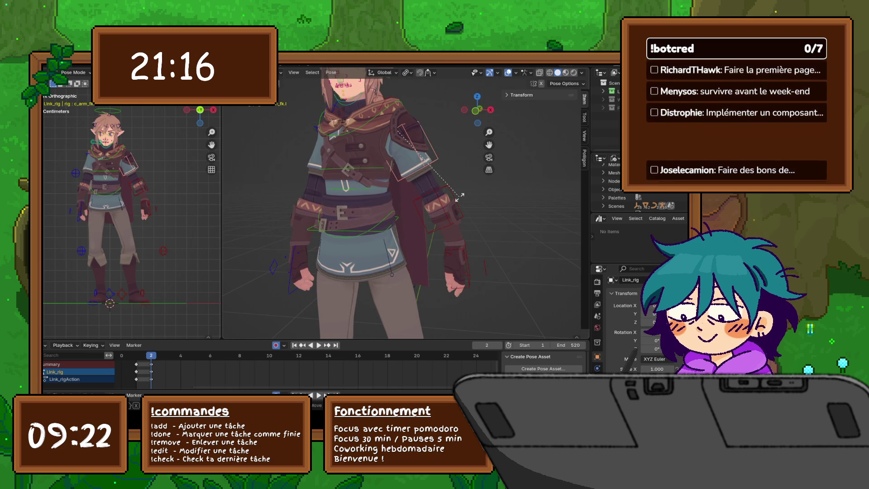
{"action": "key", "text": "z"}
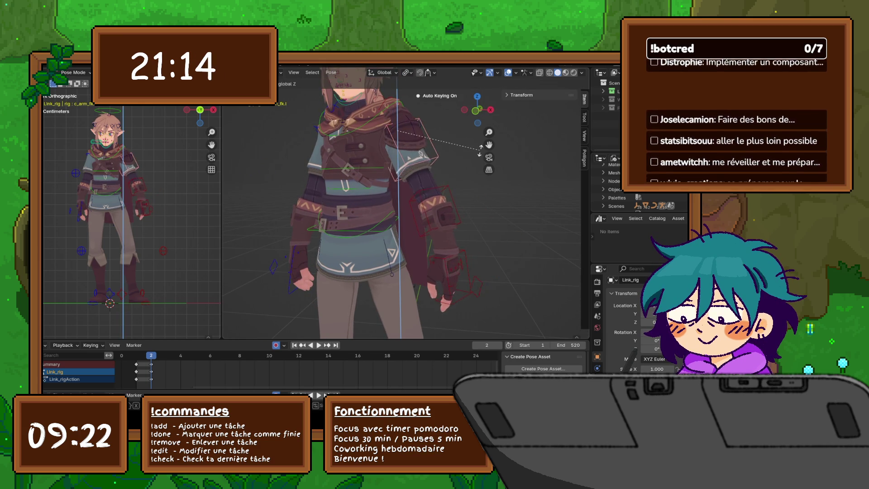
{"action": "key", "text": "Return"}
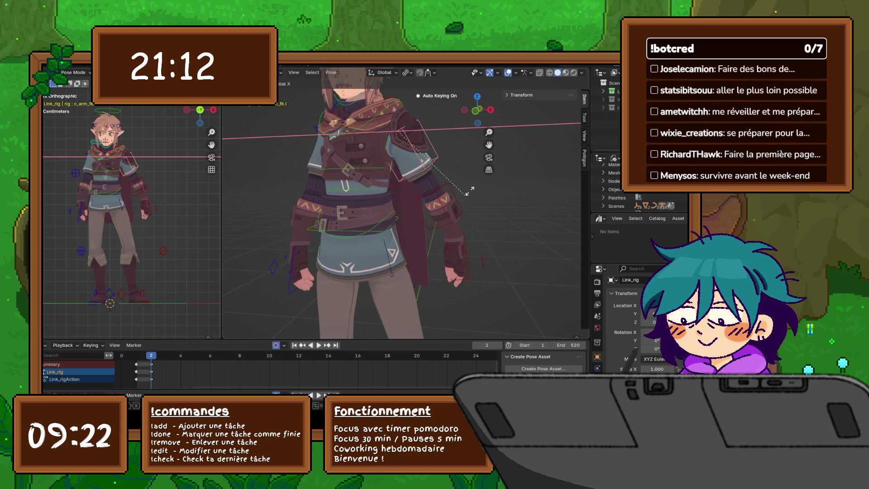
Step: Rotate the left hand control to settle the hand beside the hip
{"action": "mouse_move", "coordinate": [408, 203]}
{"action": "middle_mouse_down"}
{"action": "mouse_move", "coordinate": [362, 226]}
{"action": "mouse_move", "coordinate": [408, 226]}
{"action": "mouse_move", "coordinate": [394, 204]}
{"action": "mouse_move", "coordinate": [371, 206]}
{"action": "middle_mouse_up"}
{"action": "left_click", "coordinate": [412, 225]}
{"action": "key", "text": "r"}
{"action": "left_click", "coordinate": [410, 219]}
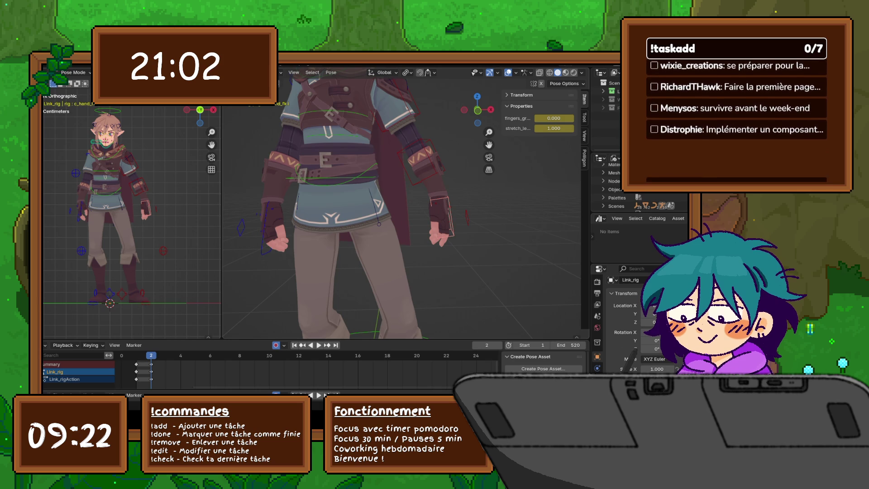
Step: Inspect the c_fist.l and c_hand_fk.l controls' properties, then collapse the transform fields
{"action": "middle_click_drag", "start_coordinate": [385, 204], "coordinate": [378, 240]}
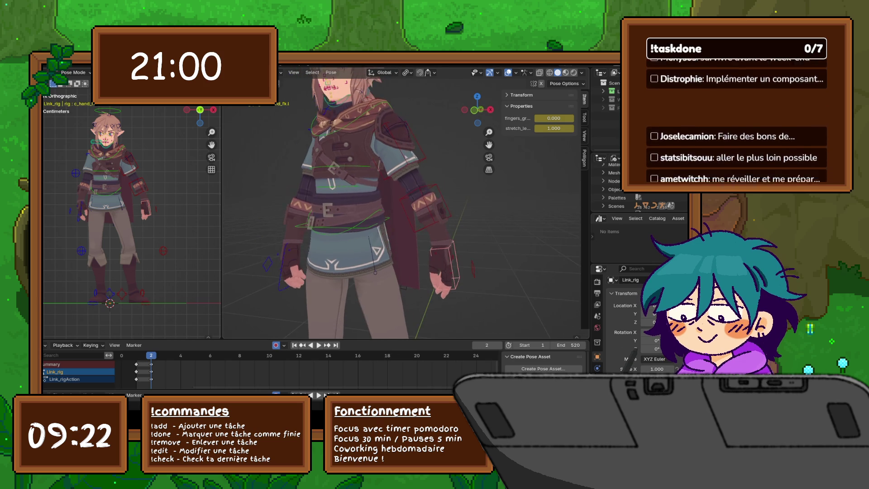
{"action": "left_click", "coordinate": [451, 267]}
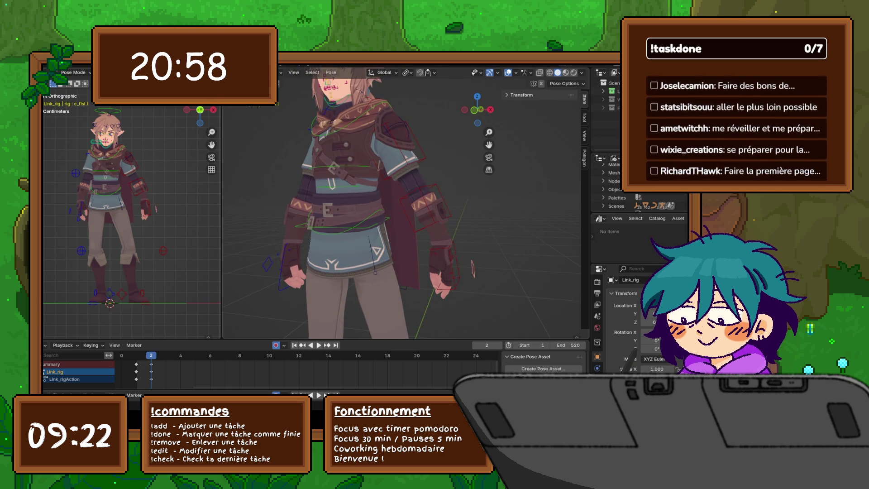
{"action": "left_click", "coordinate": [448, 270]}
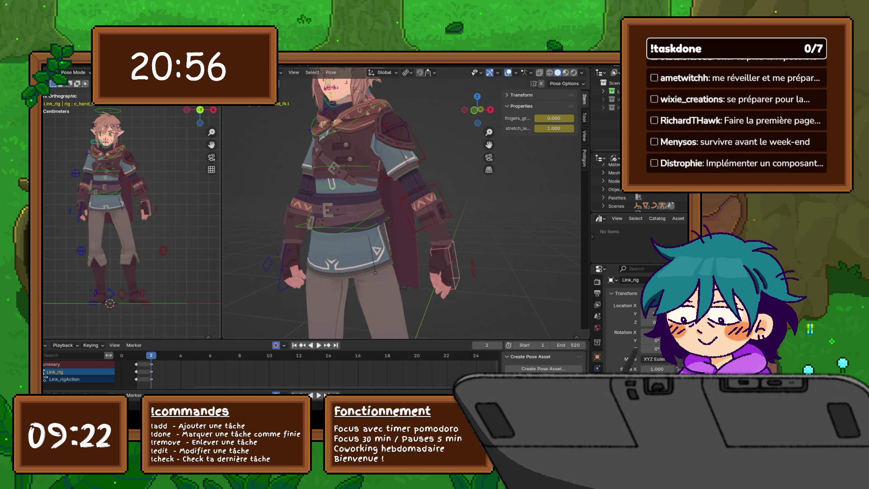
{"action": "left_click", "coordinate": [474, 269]}
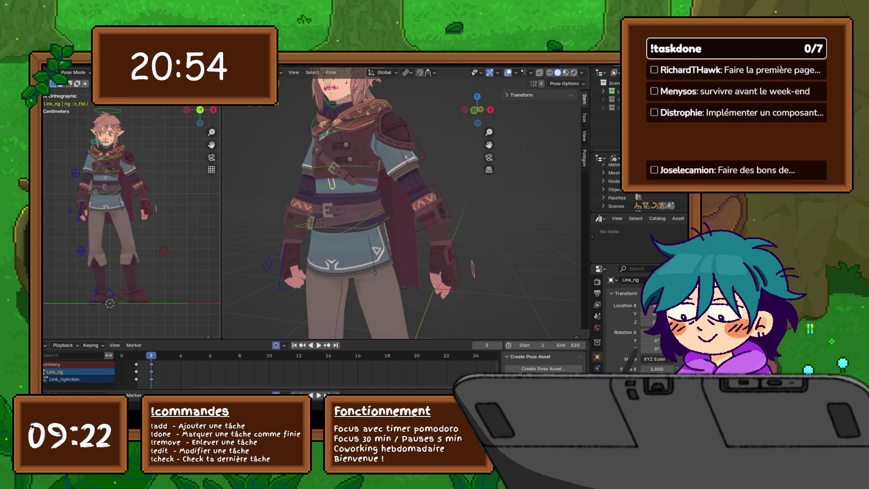
{"action": "key", "text": "KP_6"}
{"action": "key", "text": "KP_6"}
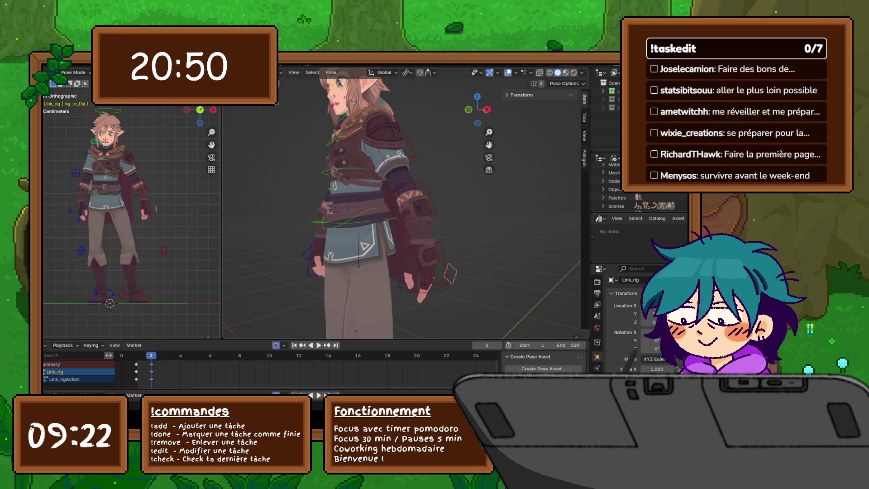
{"action": "key", "text": "ctrl+Tab"}
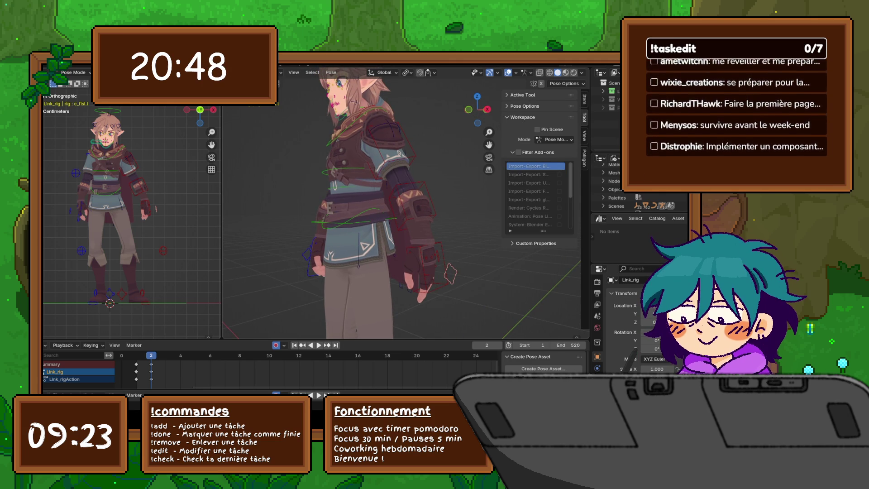
{"action": "key", "text": "ctrl+shift+Tab"}
{"action": "left_click", "coordinate": [519, 95]}
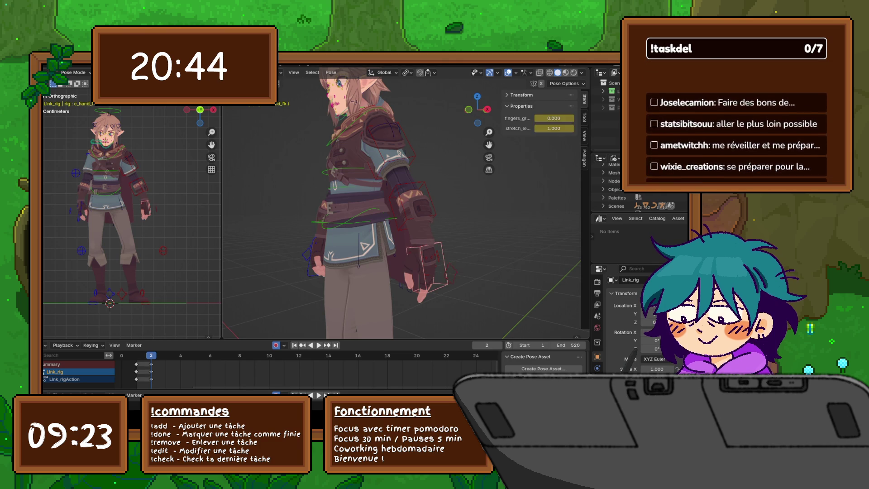
Step: On c_hand_ik.l, set ik_fk_switch to 0.000, then back to 1.000
{"action": "left_click", "coordinate": [413, 206]}
{"action": "left_click", "coordinate": [446, 272]}
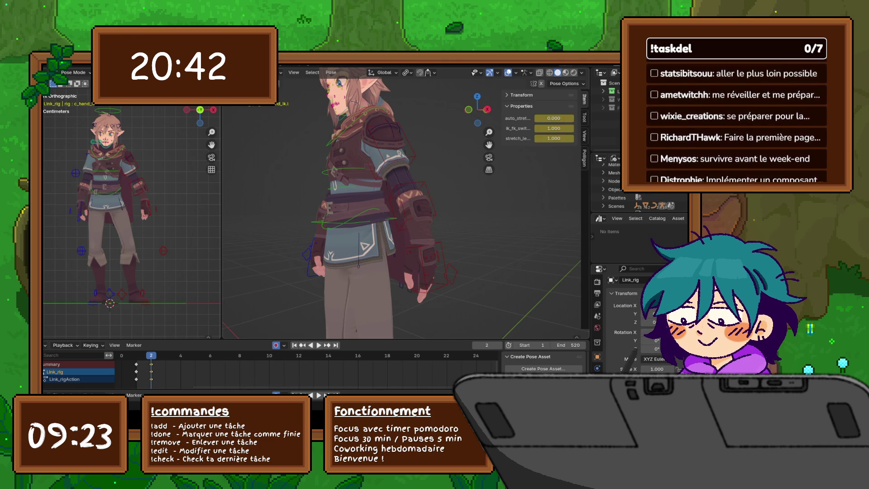
{"action": "left_click_drag", "start_coordinate": [553, 128], "coordinate": [537, 128]}
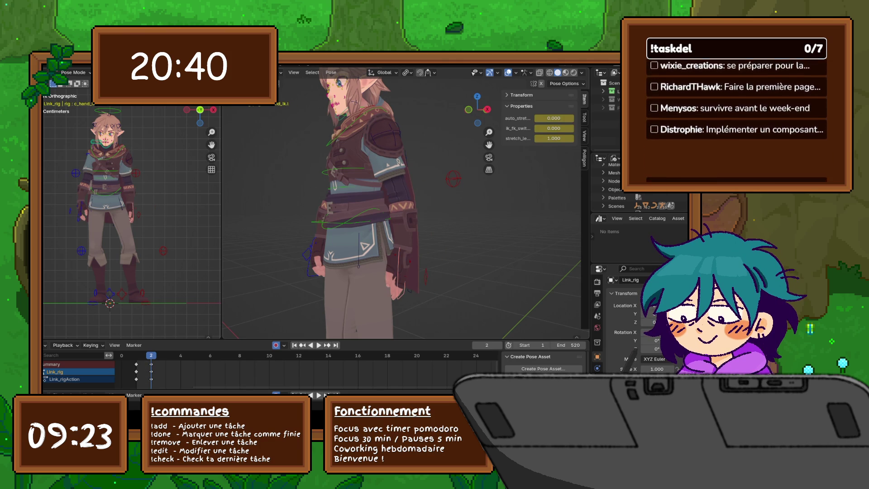
{"action": "left_click", "coordinate": [401, 267]}
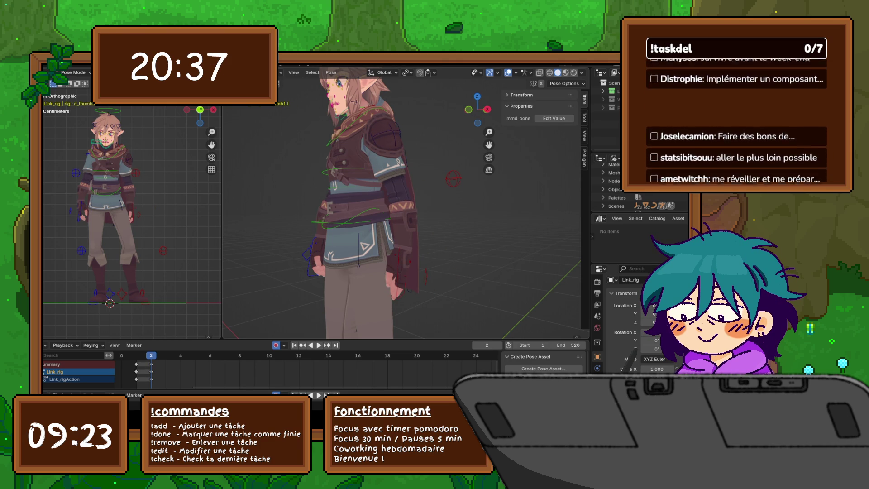
{"action": "key", "text": "ctrl+z"}
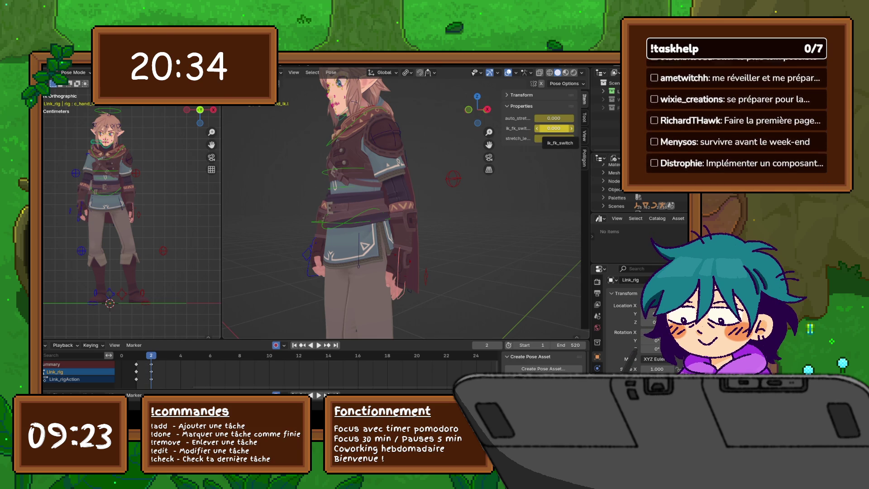
{"action": "left_click_drag", "start_coordinate": [546, 128], "coordinate": [573, 128]}
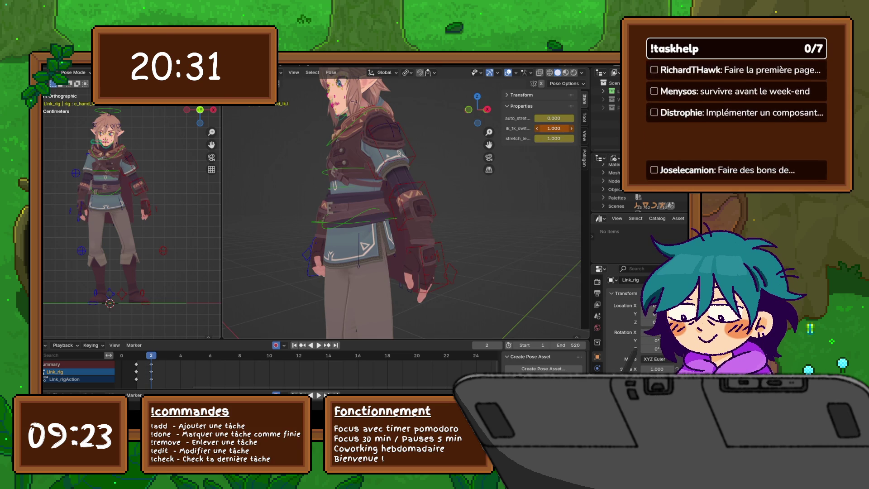
Step: Select the left pinky base control and raise its bend_all to about 1.96
{"action": "key", "text": "alt+a"}
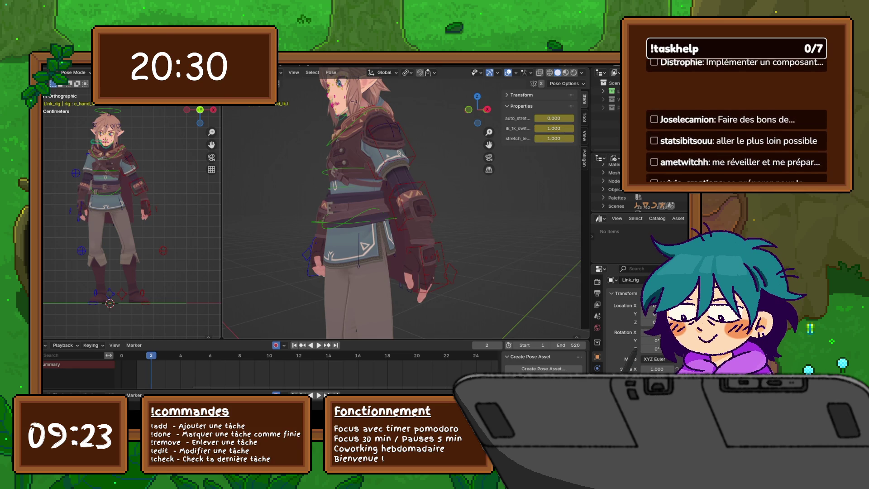
{"action": "left_click", "coordinate": [427, 258]}
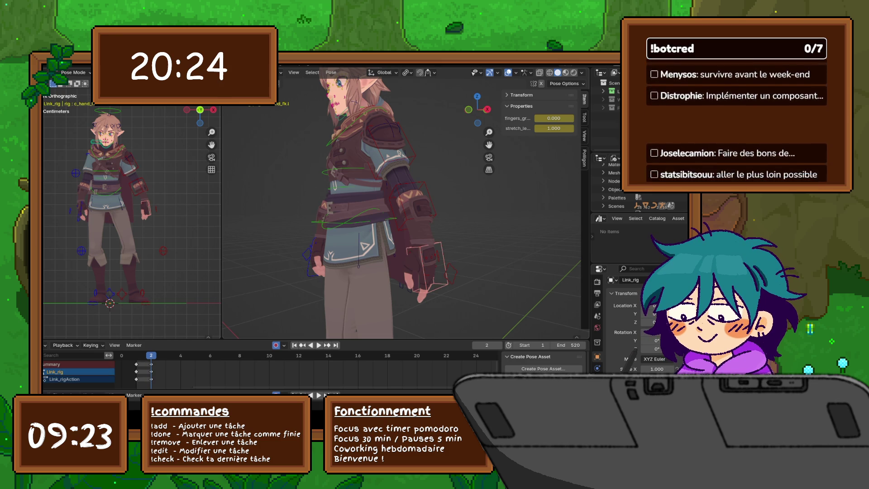
{"action": "middle_click_drag", "start_coordinate": [407, 203], "coordinate": [562, 208]}
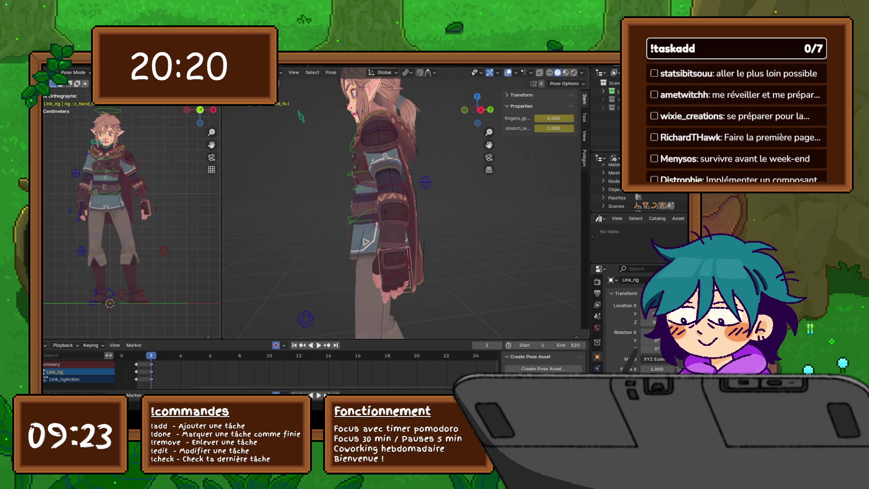
{"action": "left_click", "coordinate": [396, 272]}
{"action": "middle_click_drag", "start_coordinate": [396, 272], "coordinate": [448, 273]}
{"action": "mouse_move", "coordinate": [554, 118]}
{"action": "left_mouse_down"}
{"action": "mouse_move", "coordinate": [571, 118]}
{"action": "mouse_move", "coordinate": [554, 118]}
{"action": "left_mouse_up"}
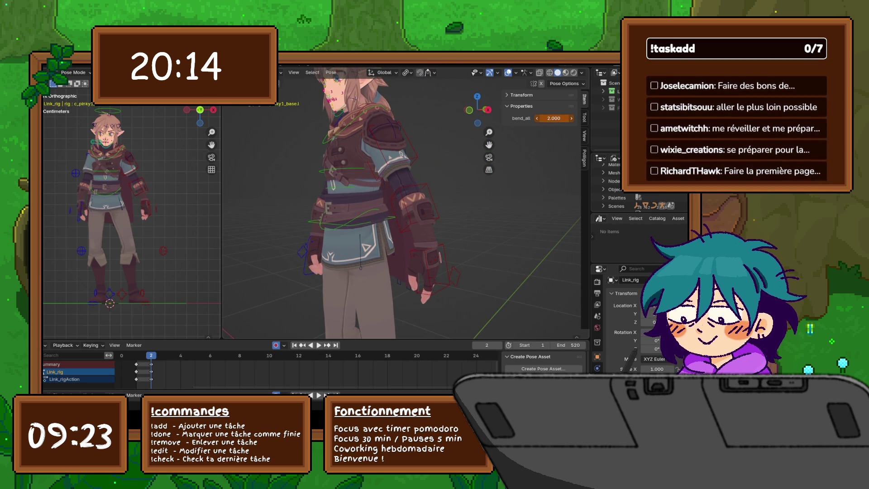
Step: Reset the pinky's bend_all to 0.000, retry it at 1.99, then undo again
{"action": "key", "text": "ctrl+z"}
{"action": "middle_click_drag", "start_coordinate": [407, 272], "coordinate": [362, 271]}
{"action": "scroll", "coordinate": [390, 217], "scroll_direction": "up", "scroll_amount": 5}
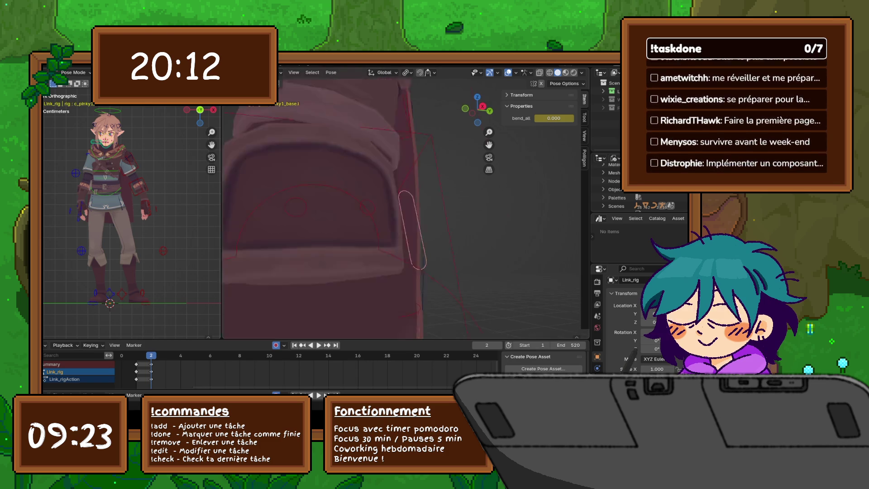
{"action": "scroll", "coordinate": [389, 217], "scroll_direction": "down", "scroll_amount": 3}
{"action": "middle_click_drag", "start_coordinate": [407, 226], "coordinate": [371, 213]}
{"action": "left_click_drag", "start_coordinate": [554, 118], "coordinate": [575, 118]}
{"action": "key", "text": "ctrl+z"}
Step: Try a small bend_all on the ring finger control, then reset it to 0.000
{"action": "middle_click_drag", "start_coordinate": [407, 272], "coordinate": [380, 307]}
{"action": "left_click", "coordinate": [392, 196]}
{"action": "left_click_drag", "start_coordinate": [554, 118], "coordinate": [559, 118]}
{"action": "key", "text": "ctrl+z"}
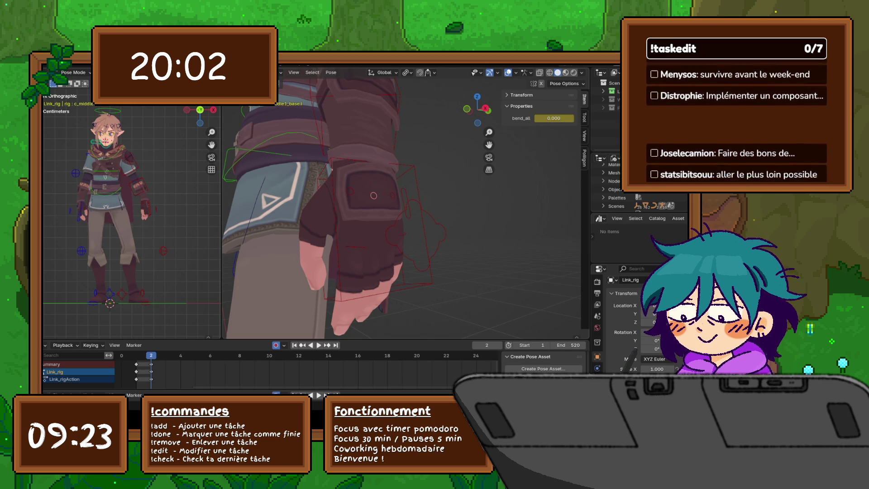
Step: Test the c_hand stretch at 0.500, then restore it to 1.000
{"action": "left_click", "coordinate": [423, 227]}
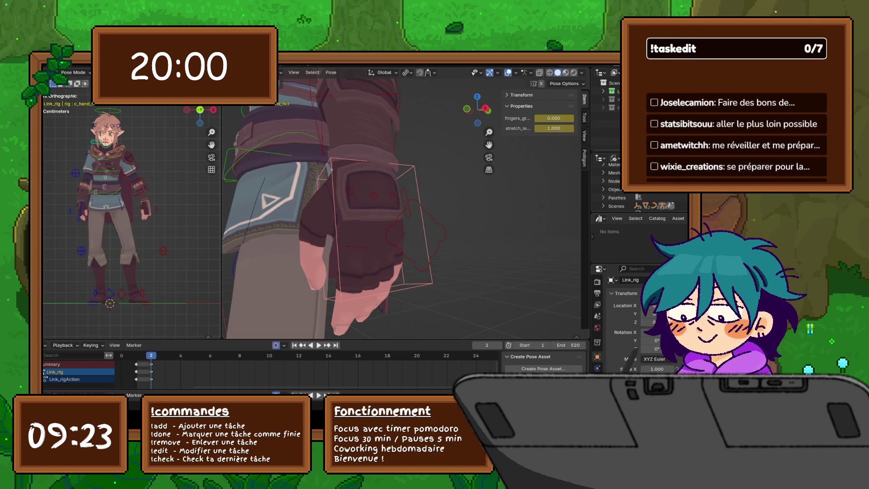
{"action": "left_click_drag", "start_coordinate": [554, 128], "coordinate": [542, 128]}
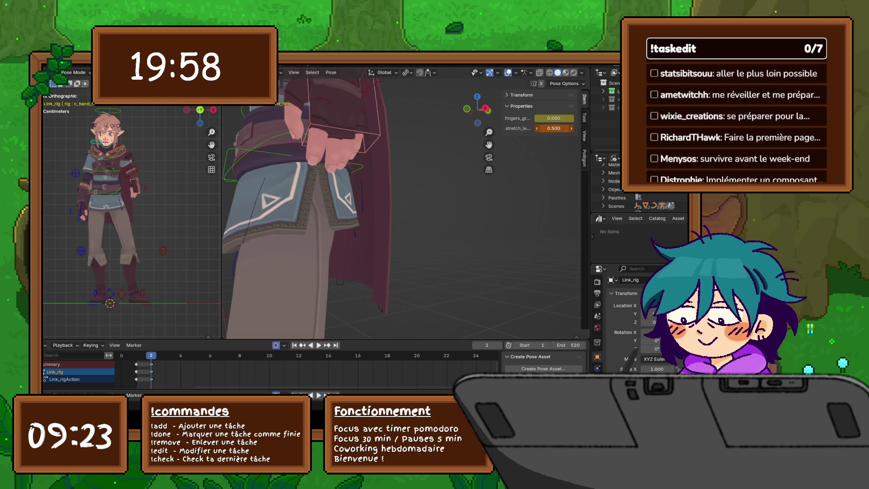
{"action": "key", "text": "ctrl+z"}
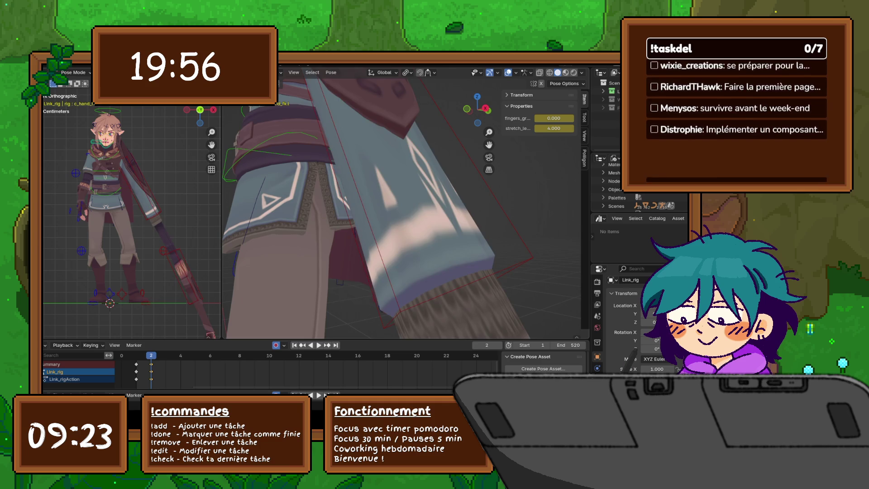
{"action": "scroll", "coordinate": [403, 208], "scroll_direction": "down", "scroll_amount": 2}
{"action": "middle_click_drag", "start_coordinate": [398, 204], "coordinate": [380, 195]}
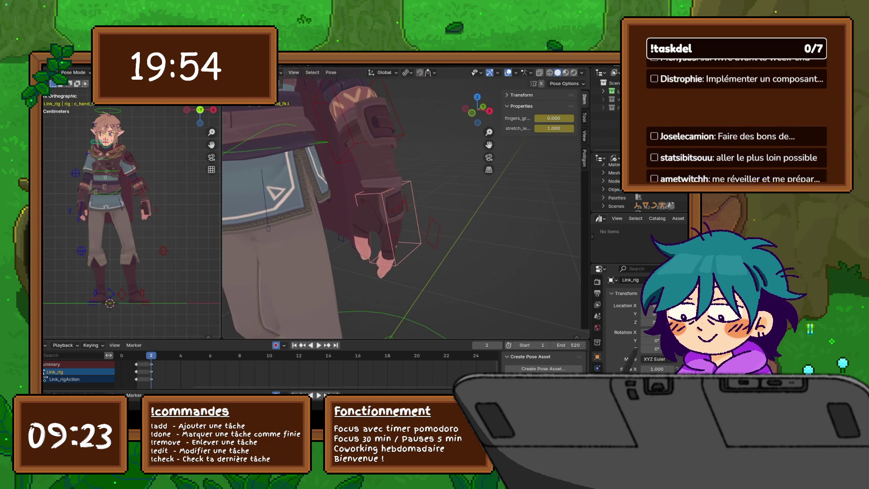
Step: Select the left thumb base control, try bending all fingers with bend_all, then cancel to 0.000
{"action": "left_click", "coordinate": [434, 232]}
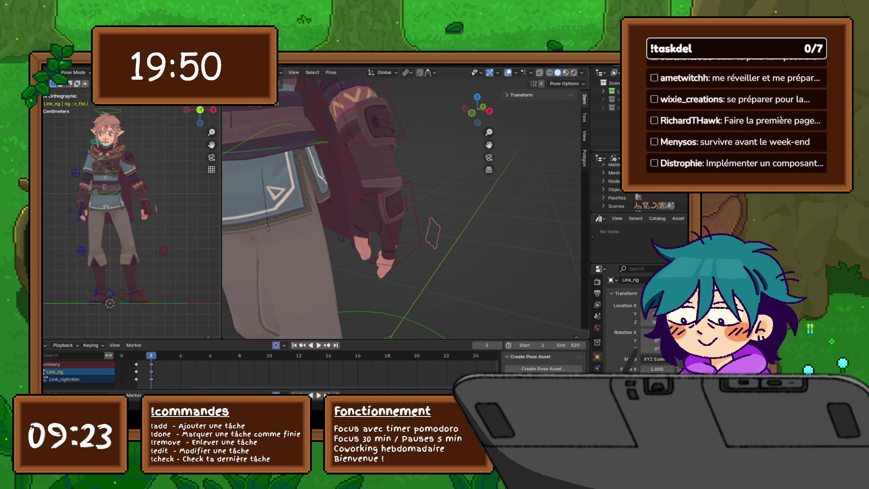
{"action": "middle_click_drag", "start_coordinate": [407, 204], "coordinate": [385, 198]}
{"action": "left_click", "coordinate": [398, 260]}
{"action": "middle_click_drag", "start_coordinate": [399, 260], "coordinate": [355, 189]}
{"action": "scroll", "coordinate": [356, 189], "scroll_direction": "up", "scroll_amount": 2}
{"action": "left_click_drag", "start_coordinate": [554, 118], "coordinate": [582, 118]}
{"action": "key", "text": "ctrl+z"}
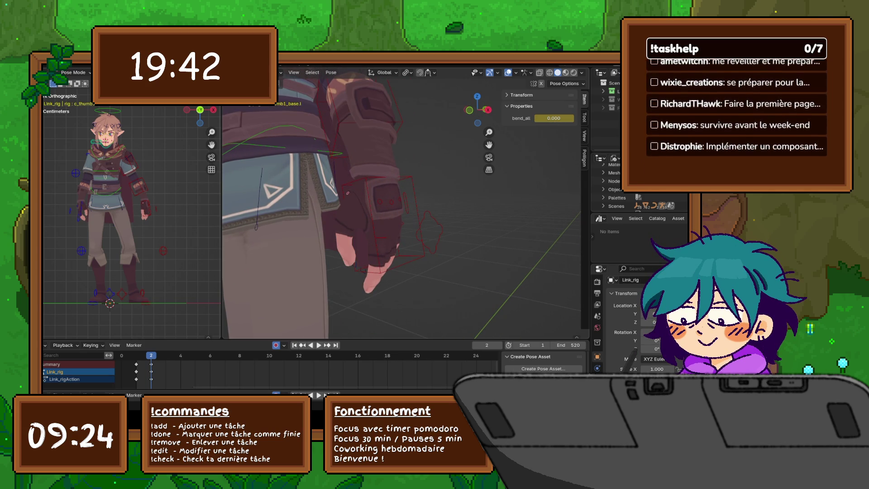
Step: Reselect the left fist control and set ik_fk_switch to 0.000 on frame 2
{"action": "left_click", "coordinate": [429, 231]}
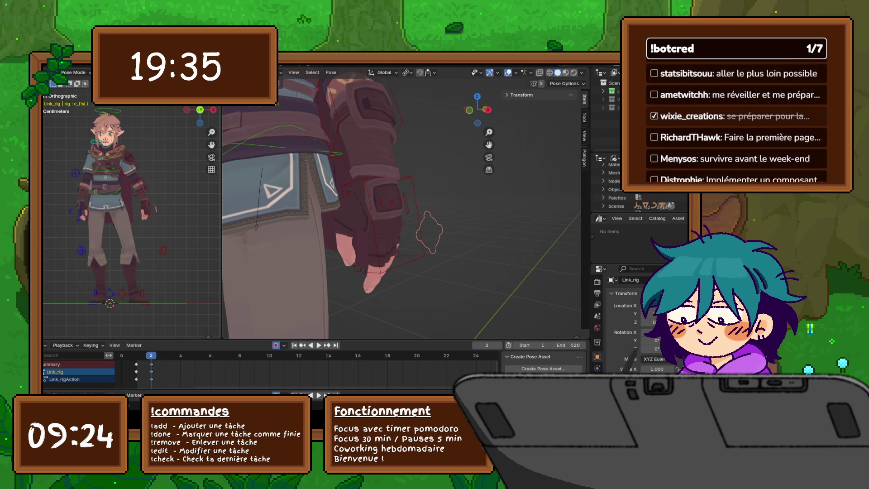
{"action": "key", "text": "ctrl+z"}
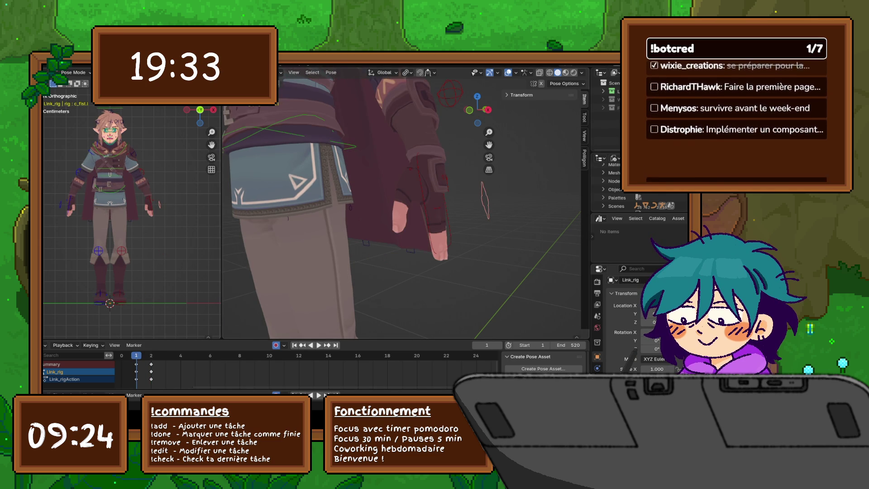
{"action": "key", "text": "Right"}
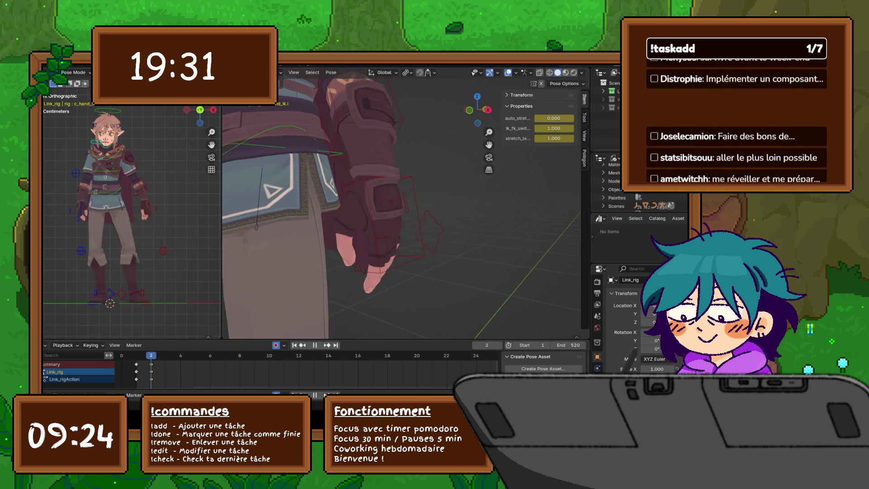
{"action": "left_click_drag", "start_coordinate": [554, 128], "coordinate": [541, 128]}
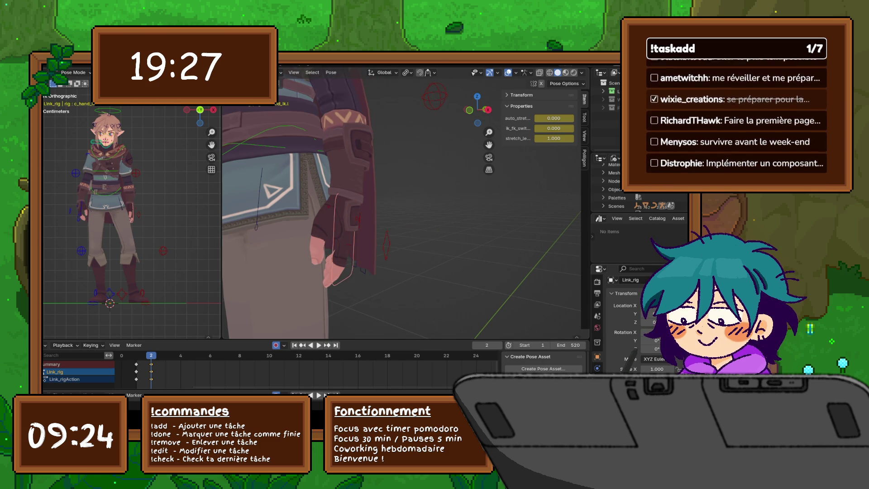
{"action": "middle_click_drag", "start_coordinate": [399, 203], "coordinate": [439, 205]}
{"action": "scroll", "coordinate": [402, 204], "scroll_direction": "down", "scroll_amount": 5}
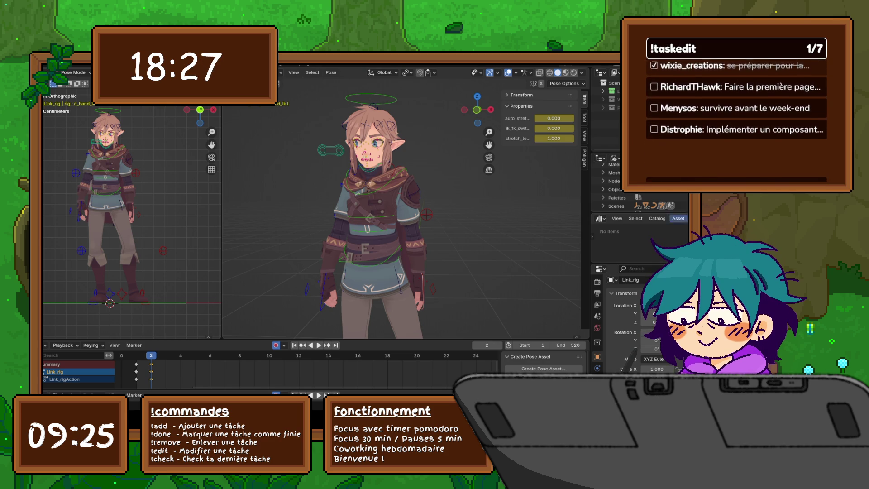
Step: Check the posed character from numpad side and back views, then select the head control
{"action": "key", "text": "KP_3"}
{"action": "key", "text": "KP_6"}
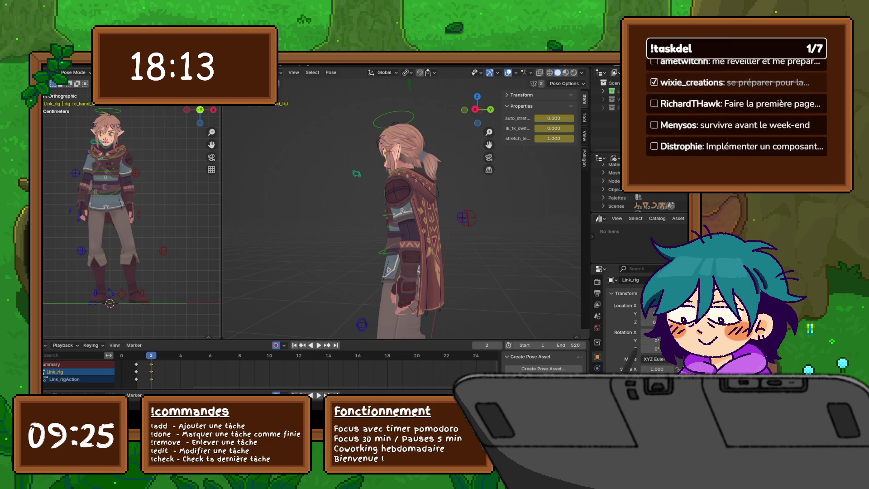
{"action": "key", "text": "KP_6"}
{"action": "key", "text": "KP_6"}
{"action": "key", "text": "KP_6"}
{"action": "key", "text": "KP_6"}
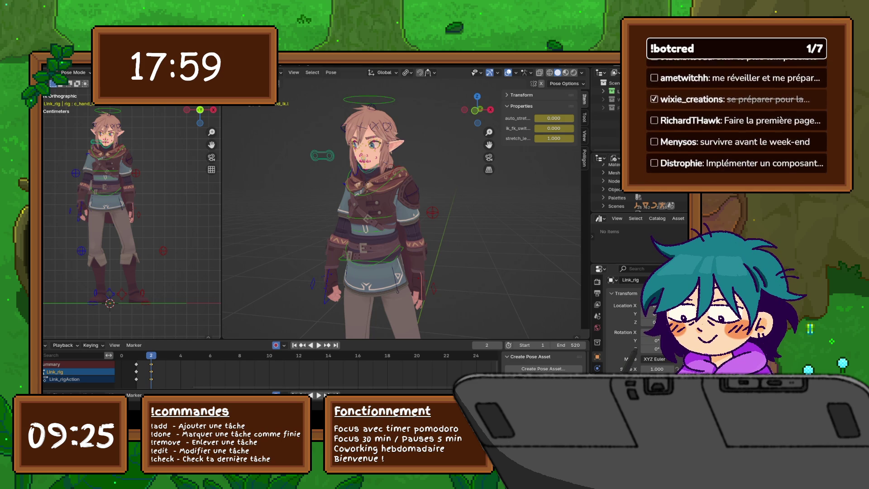
{"action": "left_click", "coordinate": [369, 99]}
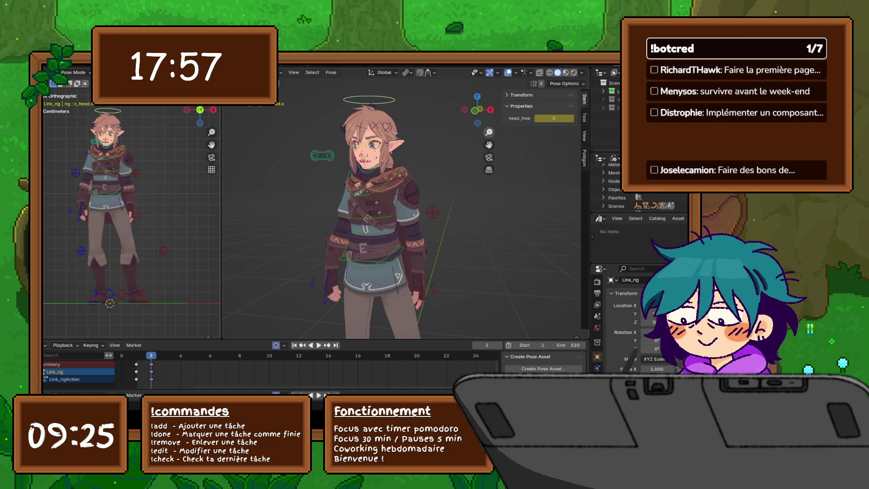
Step: Turn head_free on, then set it back to 0
{"action": "left_click", "coordinate": [571, 119]}
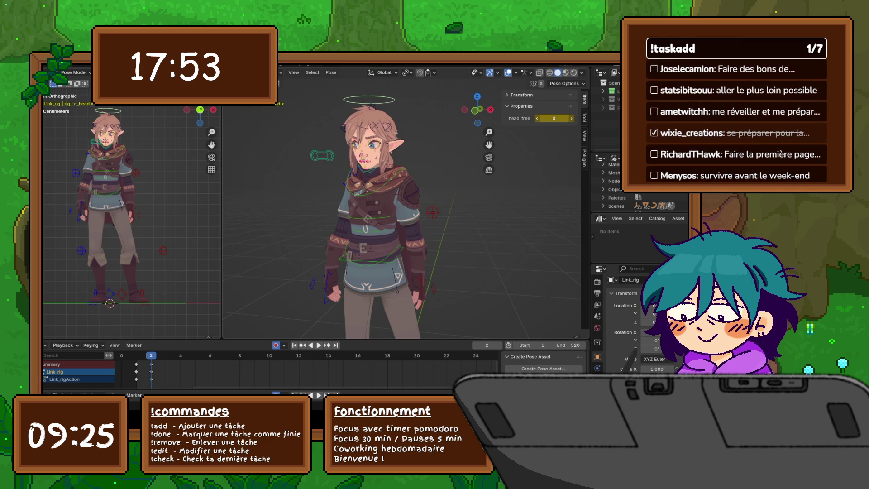
{"action": "left_click", "coordinate": [537, 119]}
{"action": "mouse_move", "coordinate": [398, 226]}
{"action": "middle_mouse_down", "text": "shift"}
{"action": "mouse_move", "coordinate": [392, 199]}
{"action": "mouse_move", "coordinate": [401, 152]}
{"action": "middle_mouse_up", "text": "shift"}
Step: Select c_traj and its parent c_pos at the feet, zoom out, then select the properties control
{"action": "left_click", "coordinate": [282, 271]}
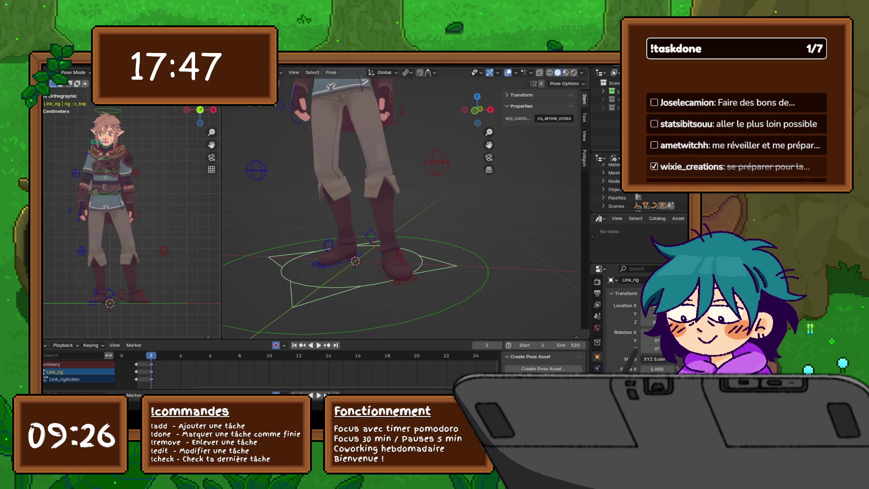
{"action": "key", "text": "bracketleft"}
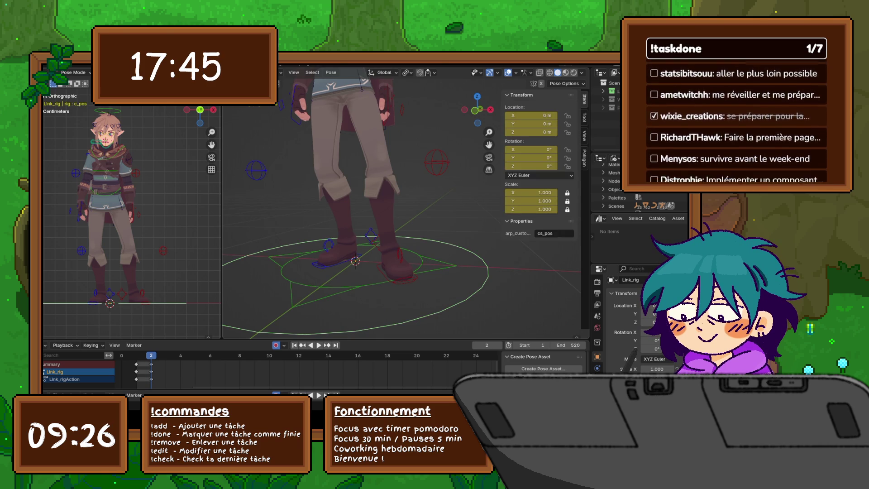
{"action": "mouse_move", "coordinate": [398, 203]}
{"action": "middle_mouse_down"}
{"action": "mouse_move", "coordinate": [398, 191]}
{"action": "mouse_move", "coordinate": [398, 245]}
{"action": "middle_mouse_up"}
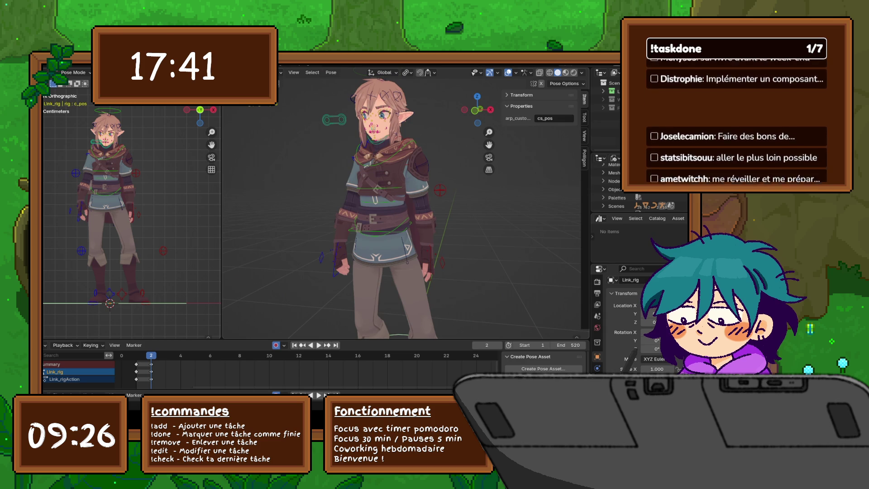
{"action": "scroll", "coordinate": [399, 204], "scroll_direction": "down", "scroll_amount": 6}
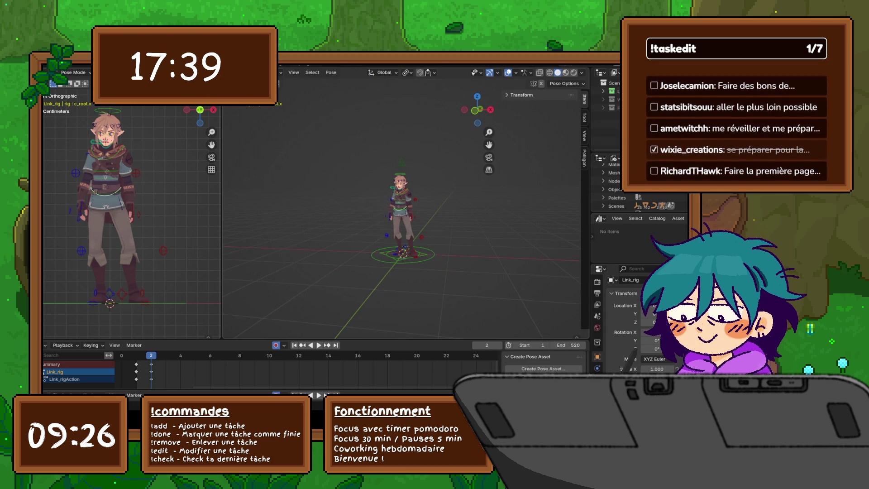
{"action": "left_click", "coordinate": [393, 187]}
Step: Widen the sidebar to read the Hide toggles and toggle the Arm hide option off and on
{"action": "scroll", "coordinate": [398, 204], "scroll_direction": "up", "scroll_amount": 5}
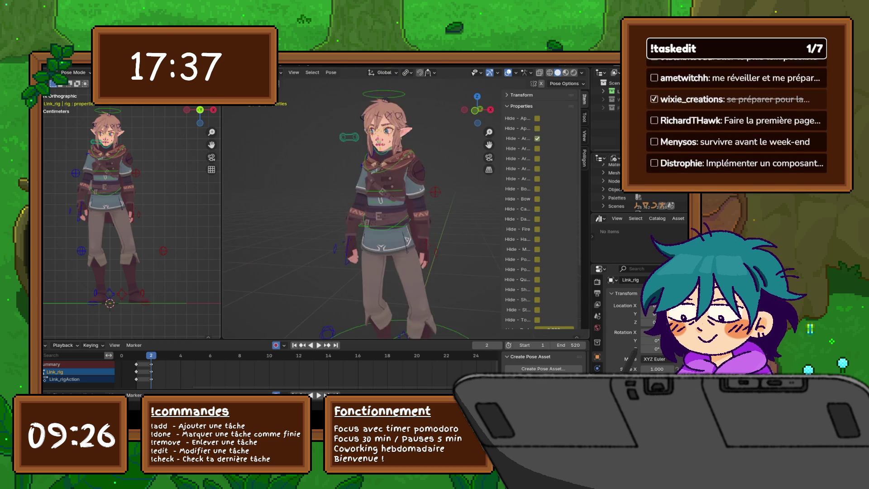
{"action": "mouse_move", "coordinate": [503, 204]}
{"action": "left_mouse_down"}
{"action": "mouse_move", "coordinate": [412, 204]}
{"action": "mouse_move", "coordinate": [463, 204]}
{"action": "left_mouse_up"}
{"action": "left_click", "coordinate": [515, 138]}
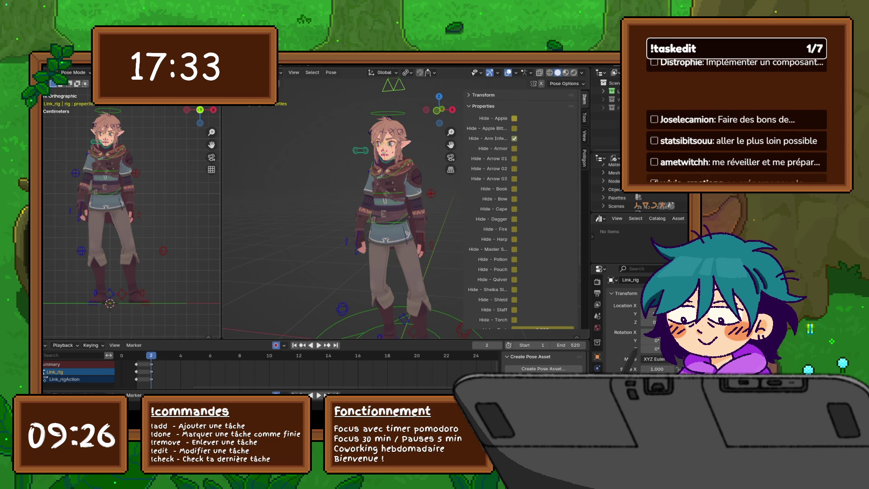
{"action": "left_click", "coordinate": [514, 138]}
{"action": "left_click", "coordinate": [515, 138]}
{"action": "left_click", "coordinate": [514, 139]}
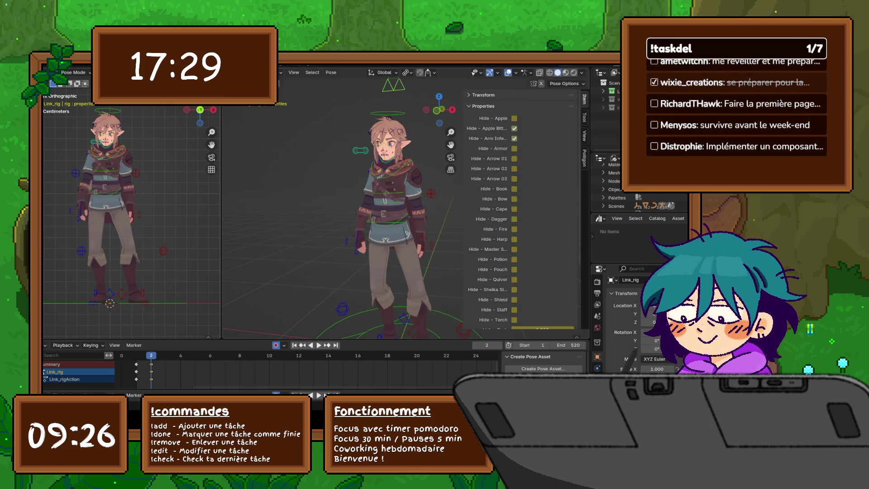
Step: Hide then show the apple, dagger and cape, checking the cape from behind
{"action": "left_click", "coordinate": [515, 118]}
{"action": "left_click", "coordinate": [514, 118]}
{"action": "left_click", "coordinate": [514, 218]}
{"action": "left_click", "coordinate": [515, 218]}
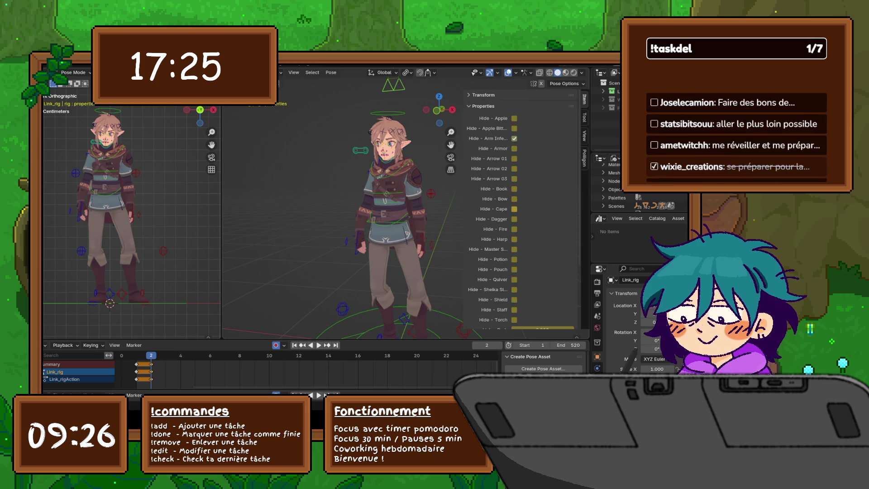
{"action": "left_click", "coordinate": [514, 208]}
{"action": "mouse_move", "coordinate": [344, 203]}
{"action": "middle_mouse_down"}
{"action": "mouse_move", "coordinate": [254, 204]}
{"action": "mouse_move", "coordinate": [326, 204]}
{"action": "mouse_move", "coordinate": [271, 203]}
{"action": "mouse_move", "coordinate": [308, 203]}
{"action": "mouse_move", "coordinate": [281, 203]}
{"action": "middle_mouse_up"}
{"action": "left_click", "coordinate": [514, 209]}
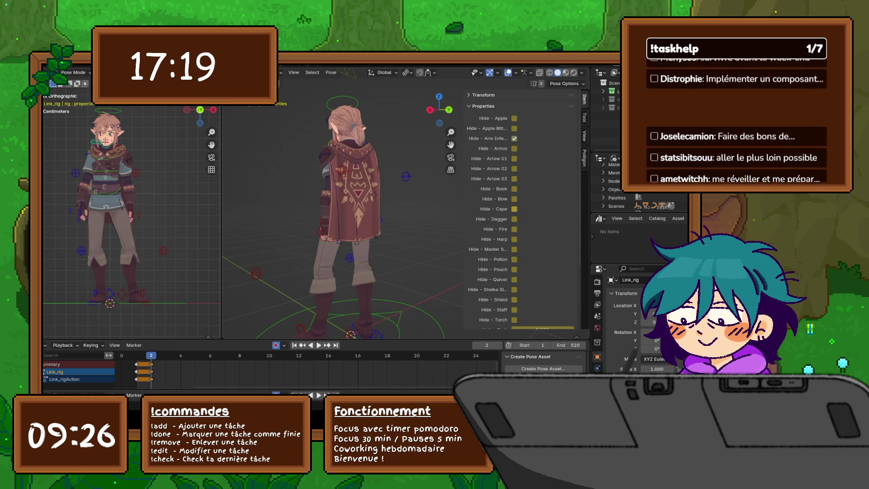
{"action": "mouse_move", "coordinate": [290, 204]}
{"action": "middle_mouse_down"}
{"action": "mouse_move", "coordinate": [258, 204]}
{"action": "mouse_move", "coordinate": [277, 204]}
{"action": "middle_mouse_up"}
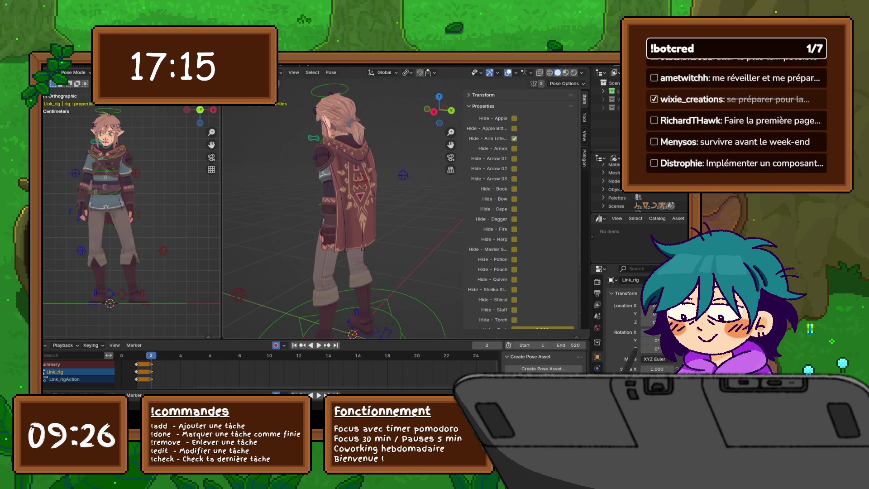
{"action": "scroll", "coordinate": [521, 208], "scroll_direction": "down", "scroll_amount": 1}
{"action": "scroll", "coordinate": [542, 283], "scroll_direction": "down", "scroll_amount": 2}
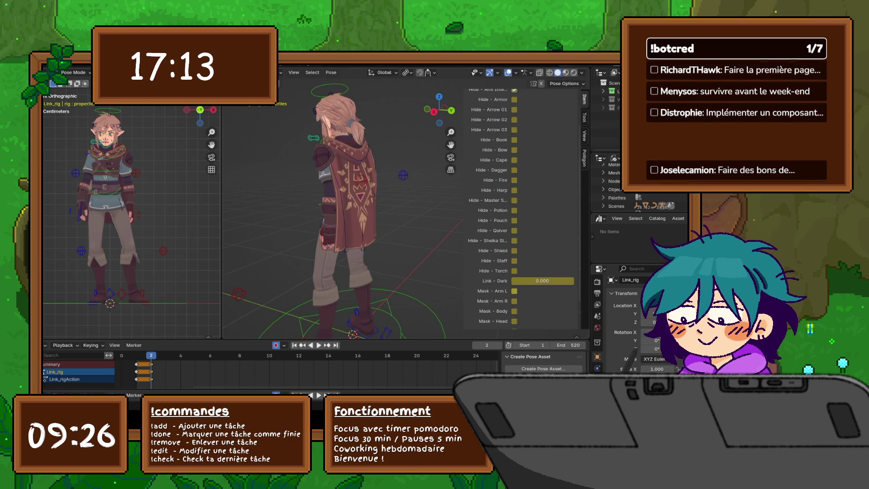
{"action": "left_click_drag", "start_coordinate": [543, 283], "coordinate": [574, 283]}
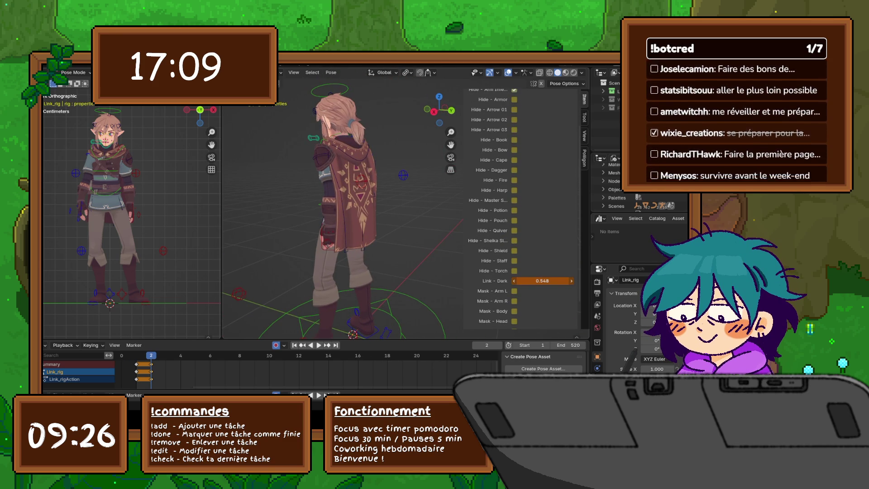
{"action": "key", "text": "Escape"}
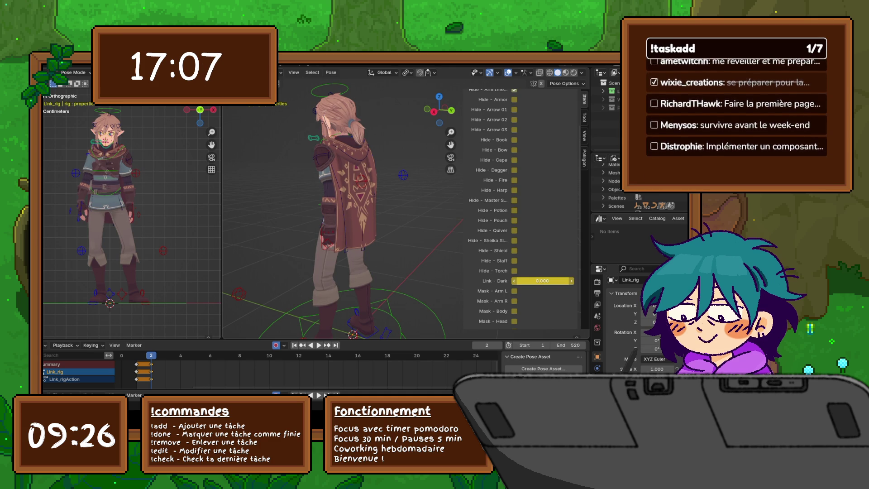
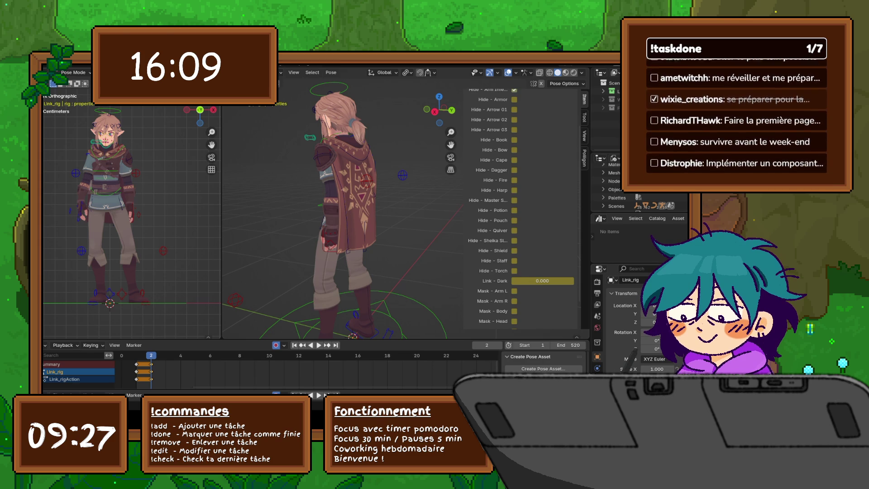
Step: Orbit to the character's front, zoom in on head and torso, and nudge Link - Dark
{"action": "middle_click_drag", "start_coordinate": [344, 204], "coordinate": [417, 206]}
{"action": "scroll", "coordinate": [362, 204], "scroll_direction": "down", "scroll_amount": 5}
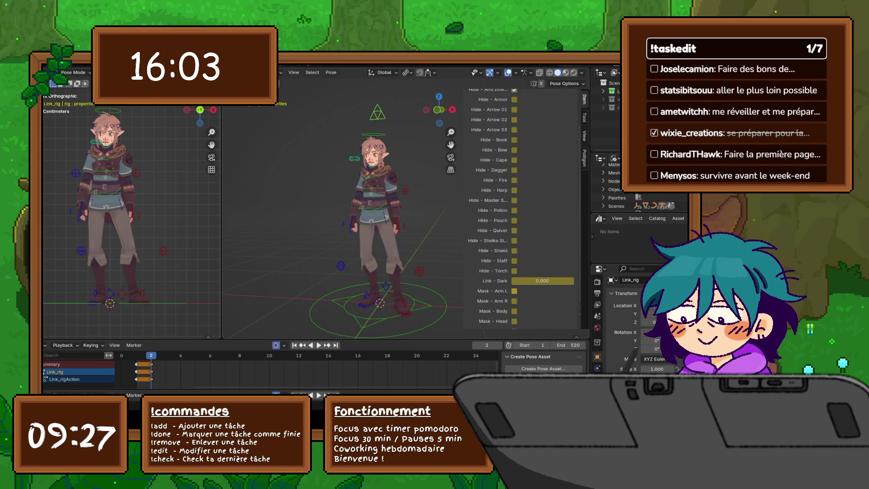
{"action": "mouse_move", "coordinate": [542, 280]}
{"action": "left_mouse_down"}
{"action": "mouse_move", "coordinate": [574, 281]}
{"action": "mouse_move", "coordinate": [520, 281]}
{"action": "left_mouse_up"}
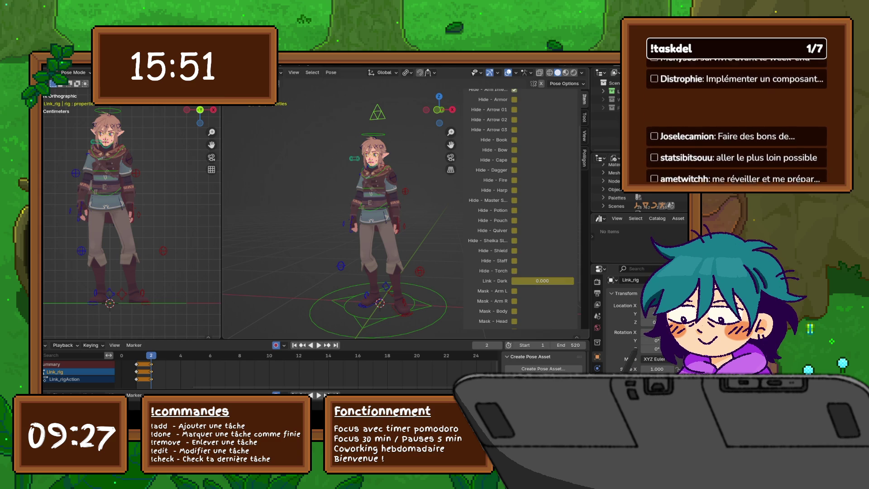
{"action": "scroll", "coordinate": [376, 203], "scroll_direction": "up", "scroll_amount": 5}
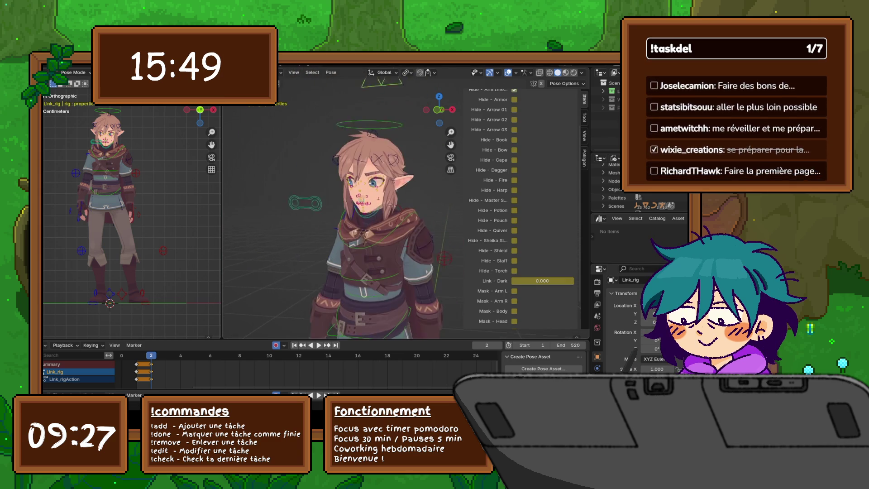
{"action": "middle_click_drag", "start_coordinate": [371, 217], "coordinate": [375, 199], "text": "shift"}
Step: Preview Link - Dark at 1.0, then drag it back to 0 and keyframe it
{"action": "left_click", "coordinate": [542, 281]}
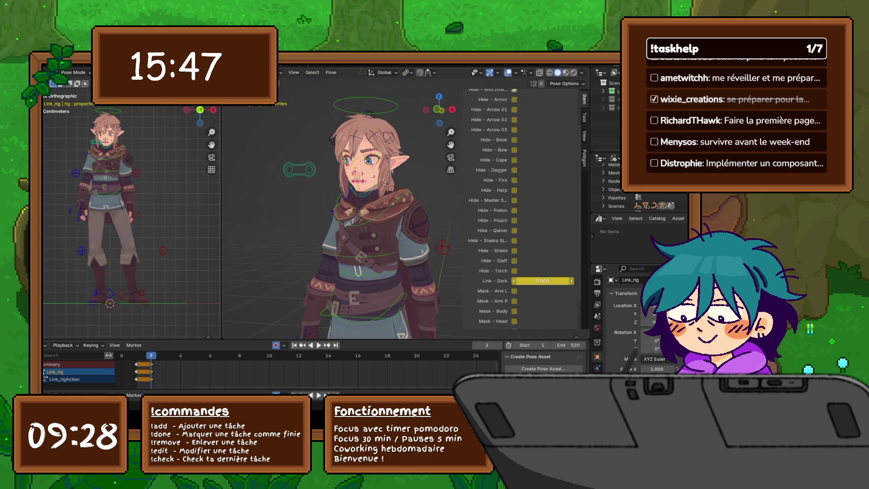
{"action": "type", "text": "1.0"}
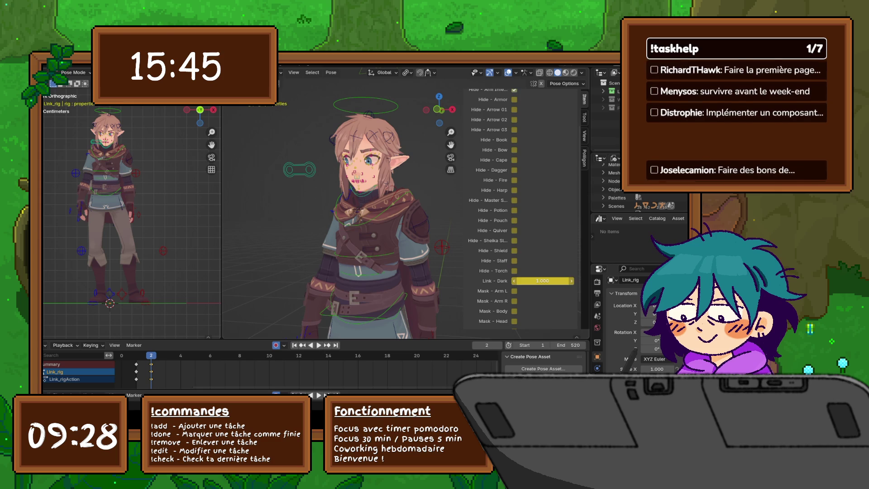
{"action": "key", "text": "Return"}
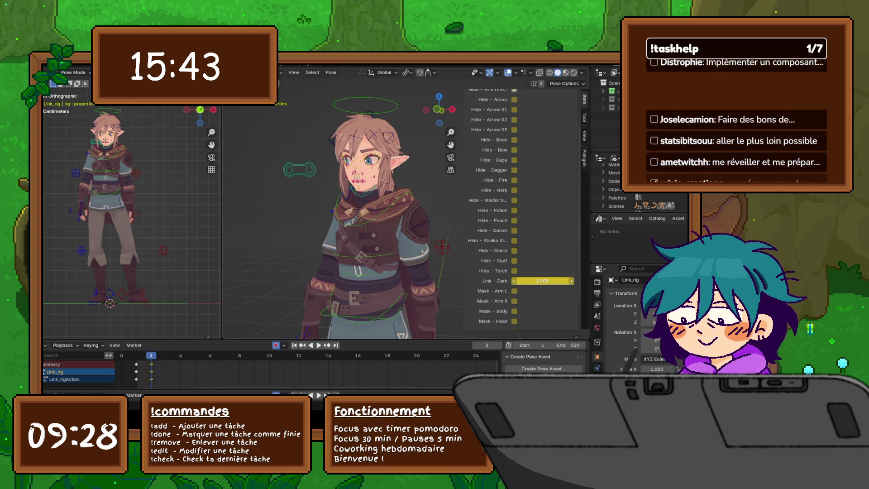
{"action": "left_click_drag", "start_coordinate": [542, 281], "coordinate": [516, 281]}
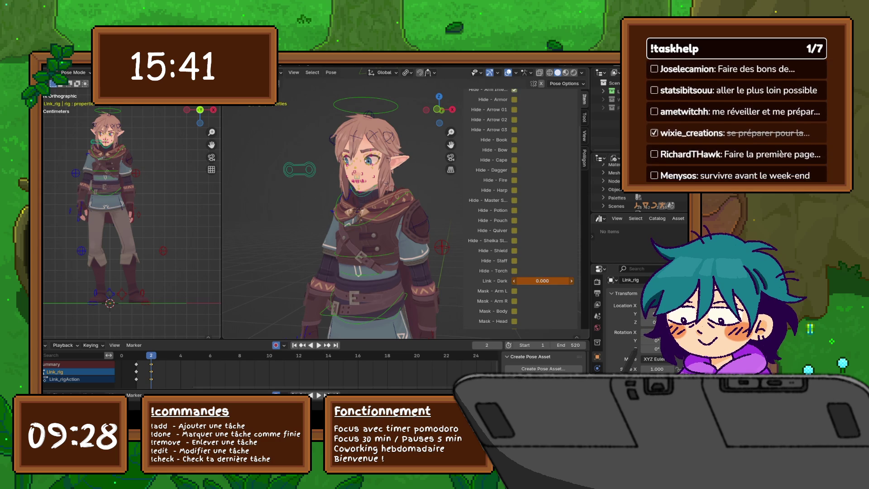
{"action": "key", "text": "i"}
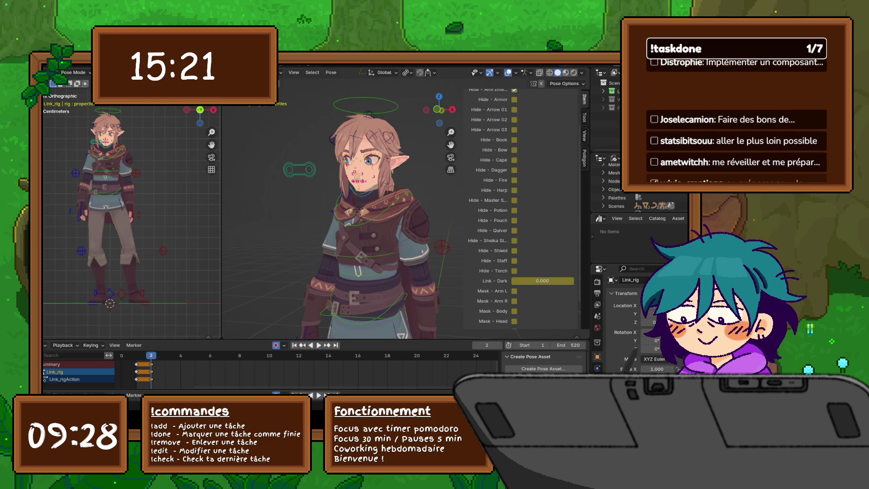
{"action": "scroll", "coordinate": [521, 206], "scroll_direction": "down", "scroll_amount": 2}
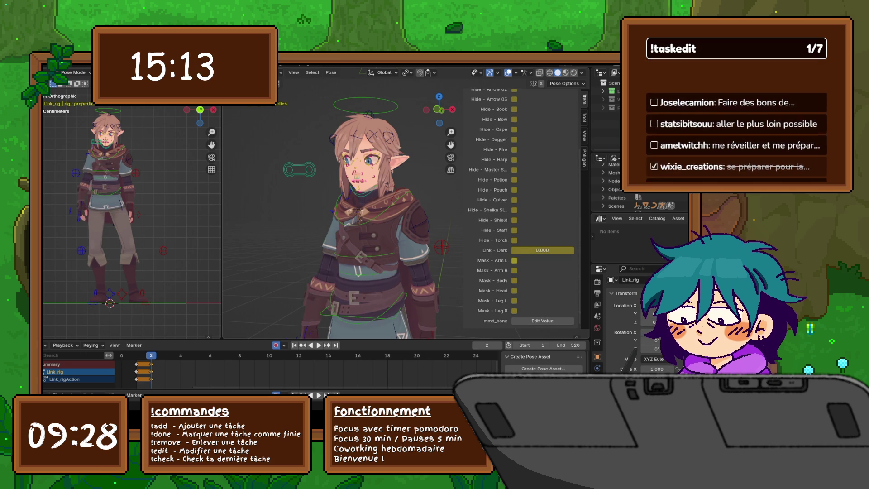
Step: Test the left and right arm masks and torch hide, then keyframe Link - Dark at 0
{"action": "left_click", "coordinate": [514, 260]}
{"action": "left_click", "coordinate": [515, 260]}
{"action": "left_click", "coordinate": [515, 240]}
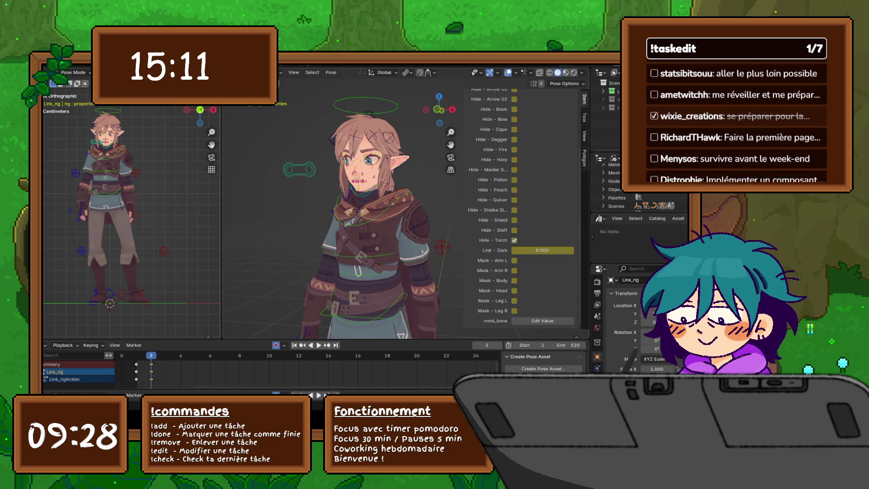
{"action": "key", "text": "ctrl+z"}
{"action": "key", "text": "ctrl+z"}
{"action": "left_click_drag", "start_coordinate": [543, 250], "coordinate": [573, 251]}
{"action": "left_click", "coordinate": [514, 270]}
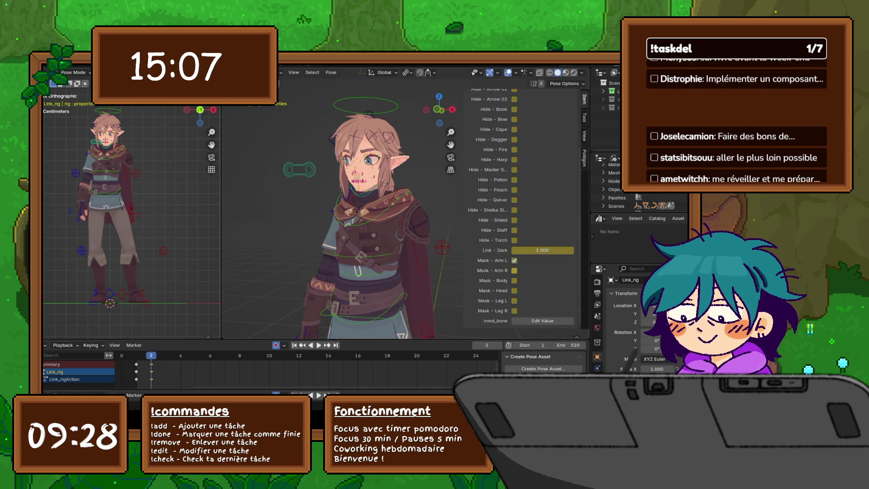
{"action": "left_click", "coordinate": [514, 271]}
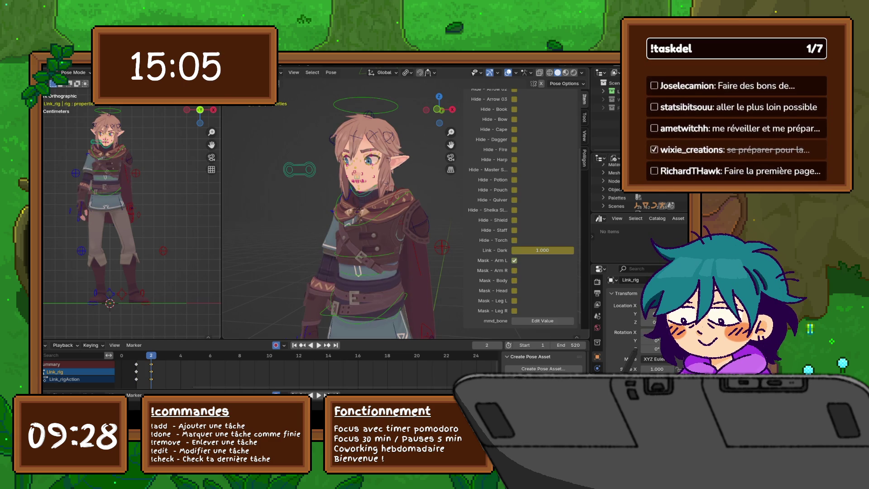
{"action": "left_click", "coordinate": [515, 260]}
{"action": "left_click_drag", "start_coordinate": [543, 250], "coordinate": [510, 251]}
{"action": "key", "text": "i"}
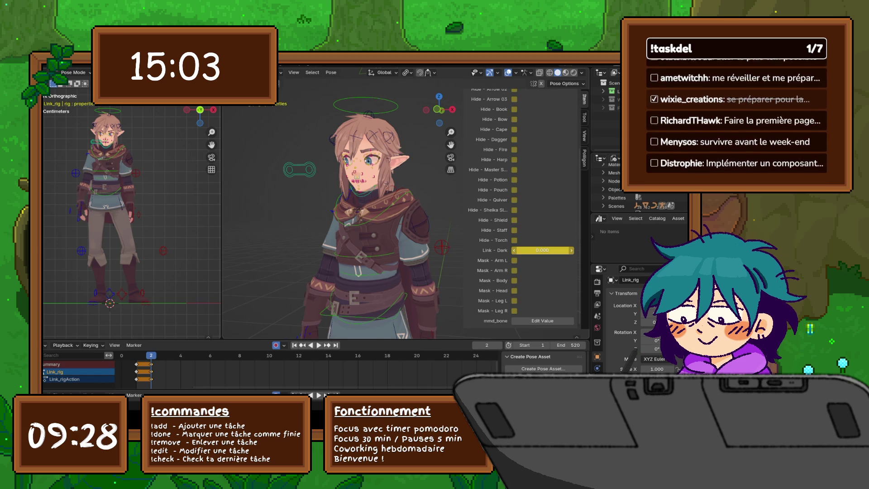
Step: Toggle the staff, slate, pouch and Master Sword hides off and on, and toggle the fire
{"action": "left_click", "coordinate": [514, 230]}
{"action": "left_click", "coordinate": [514, 230]}
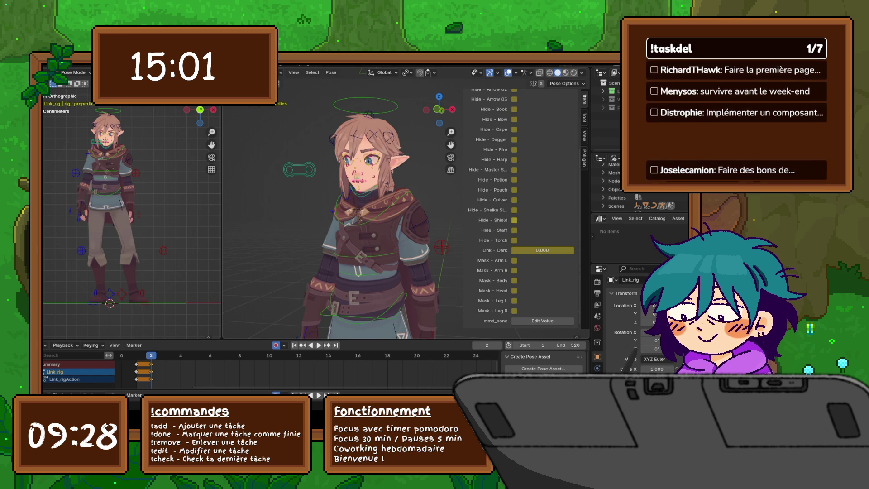
{"action": "left_click", "coordinate": [514, 211]}
{"action": "left_click", "coordinate": [514, 210]}
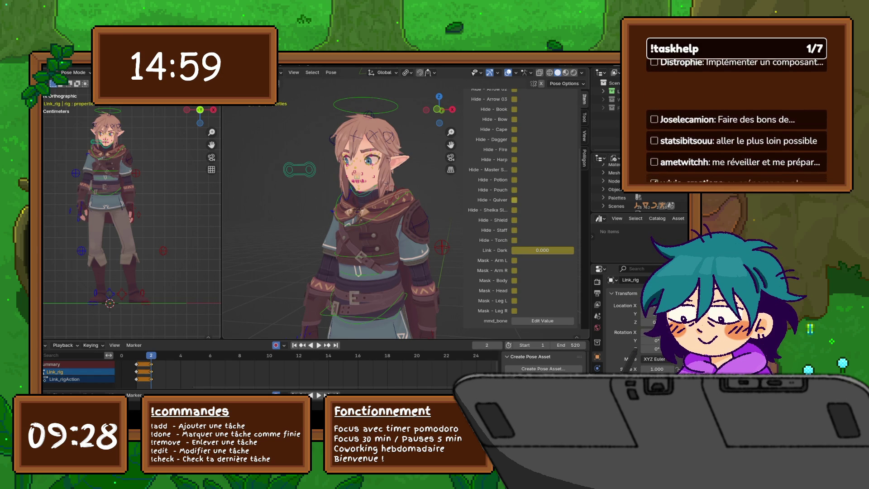
{"action": "left_click", "coordinate": [515, 190]}
{"action": "left_click", "coordinate": [514, 190]}
{"action": "left_click", "coordinate": [514, 169]}
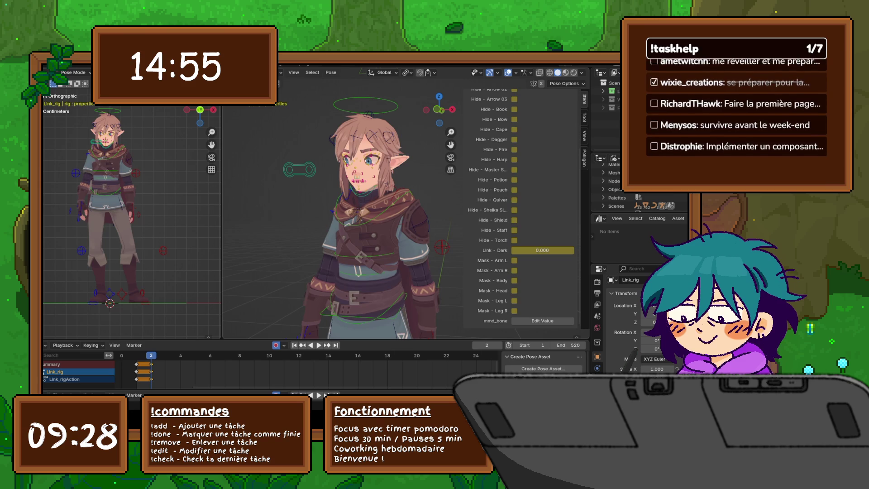
{"action": "left_click", "coordinate": [514, 170]}
{"action": "left_click", "coordinate": [515, 150]}
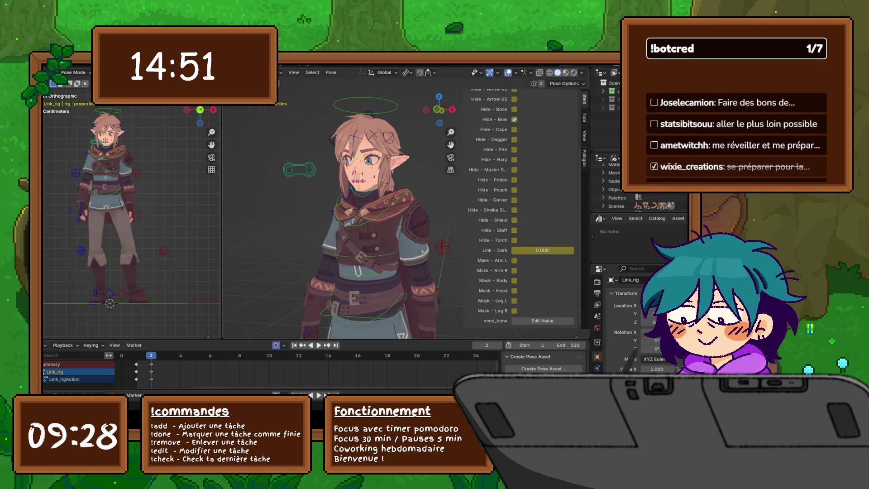
{"action": "scroll", "coordinate": [515, 129], "scroll_direction": "up", "scroll_amount": 3}
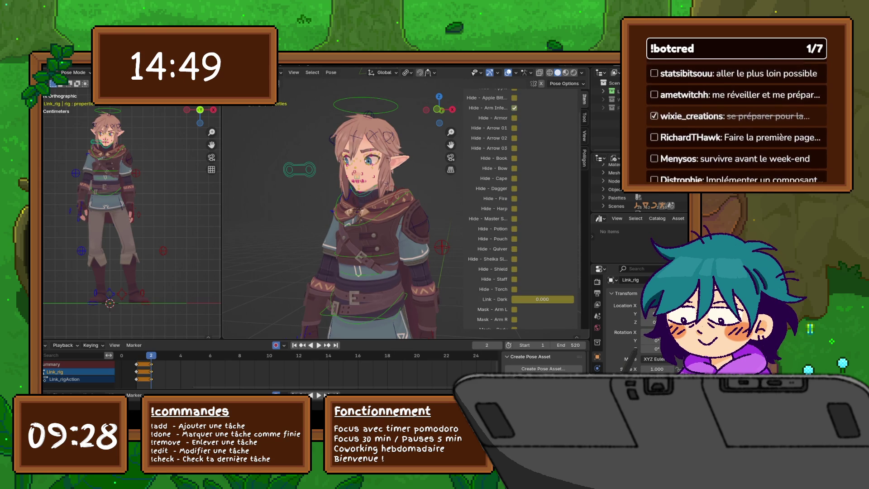
{"action": "scroll", "coordinate": [520, 208], "scroll_direction": "down", "scroll_amount": 1}
{"action": "scroll", "coordinate": [520, 208], "scroll_direction": "down", "scroll_amount": 2}
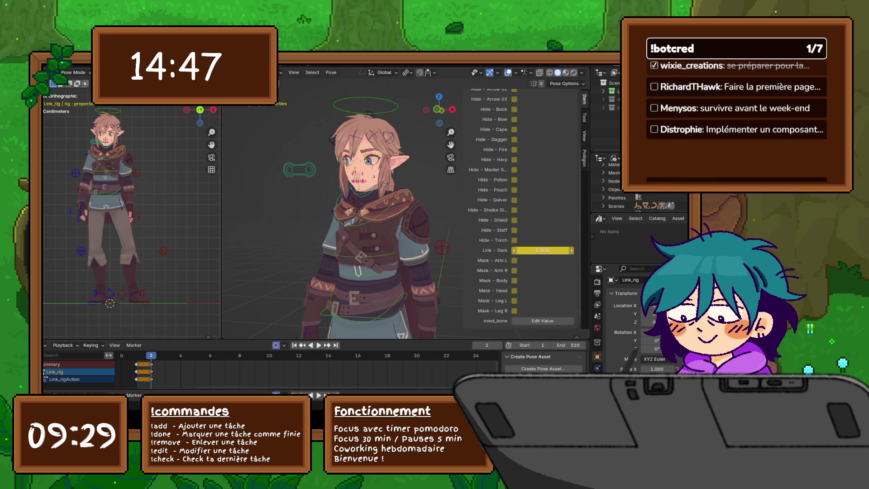
Step: Test the leg and head masks, then select the Ear.L bone and frame it
{"action": "middle_click_drag", "start_coordinate": [362, 272], "coordinate": [330, 113], "text": "shift"}
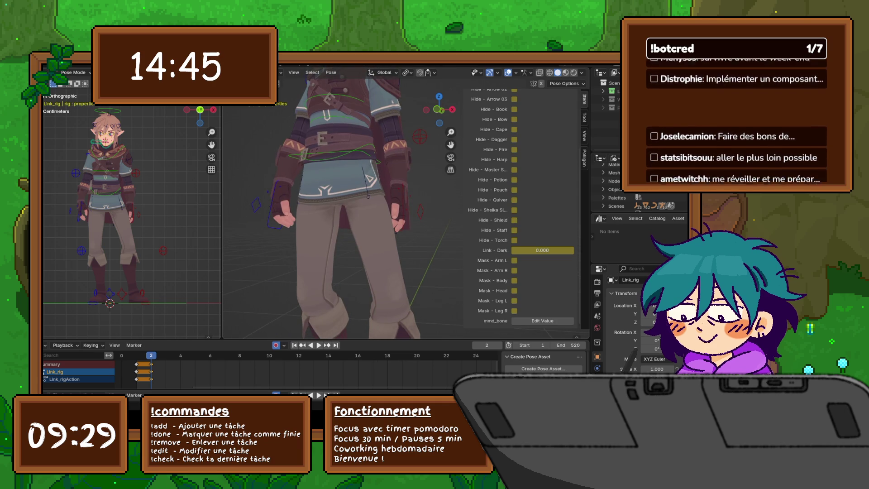
{"action": "left_click", "coordinate": [515, 301]}
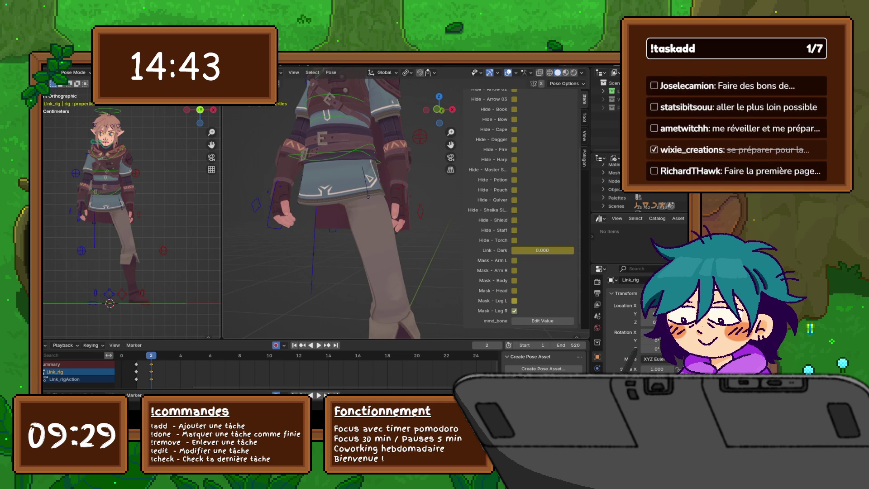
{"action": "left_click", "coordinate": [514, 311]}
{"action": "left_click", "coordinate": [514, 301]}
{"action": "left_click", "coordinate": [514, 311]}
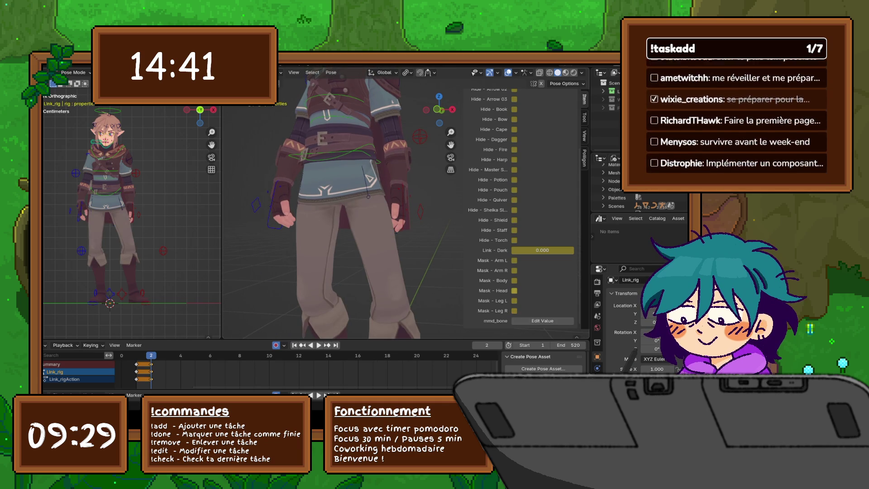
{"action": "left_click", "coordinate": [514, 290]}
{"action": "left_click", "coordinate": [514, 291]}
{"action": "left_click", "coordinate": [515, 290]}
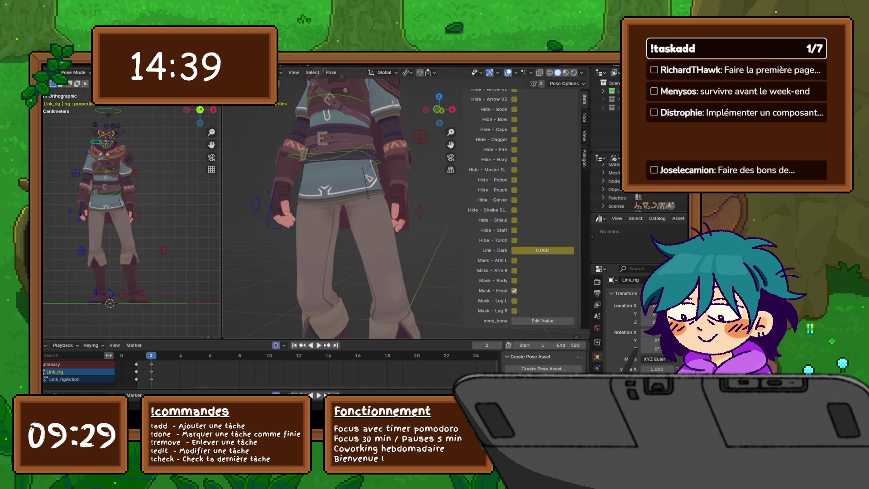
{"action": "left_click", "coordinate": [515, 290]}
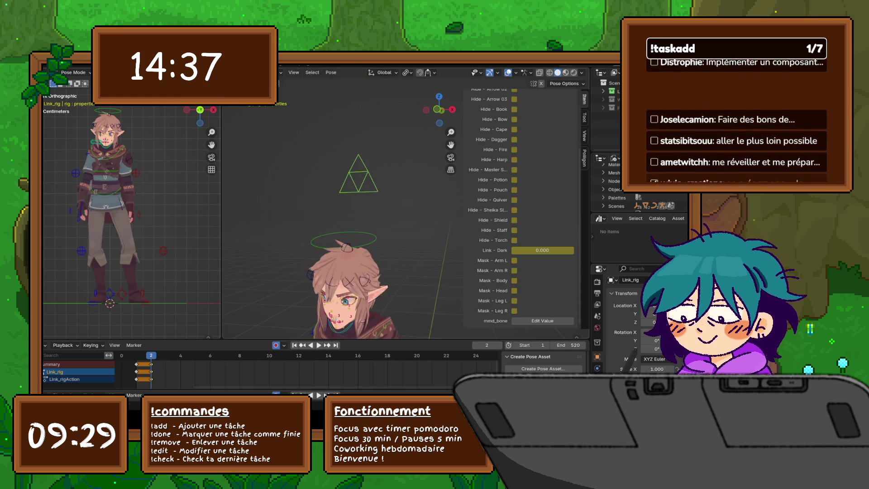
{"action": "left_click", "coordinate": [365, 280]}
{"action": "key", "text": "KP_Decimal"}
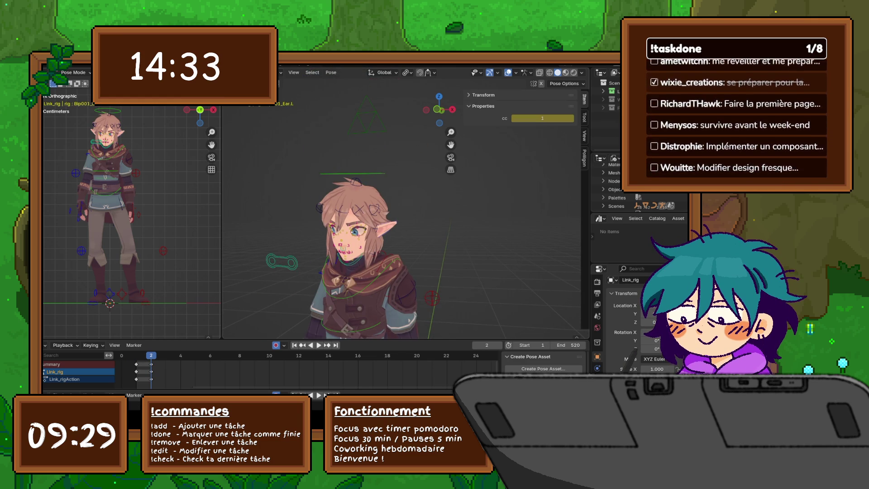
Step: Scale the Ear.L bone, then rotate it from a top-down view of the head
{"action": "key", "text": "s"}
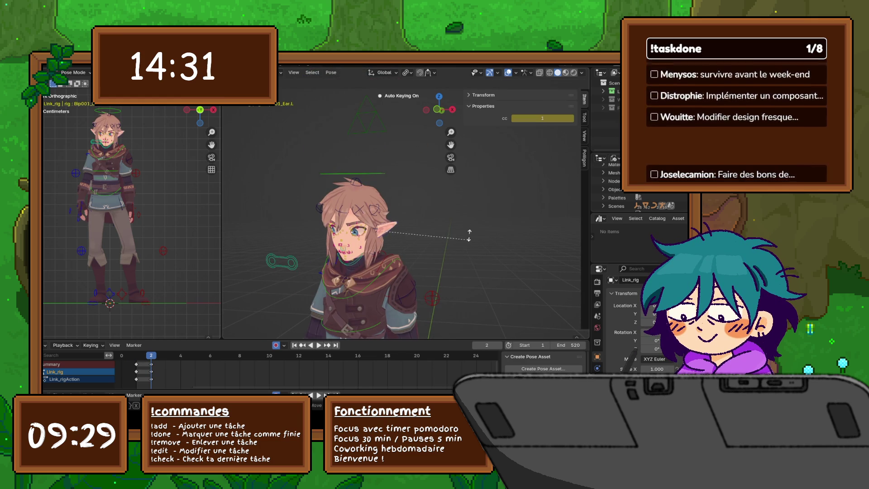
{"action": "left_click", "coordinate": [456, 228]}
{"action": "scroll", "coordinate": [399, 251], "scroll_direction": "up", "scroll_amount": 4}
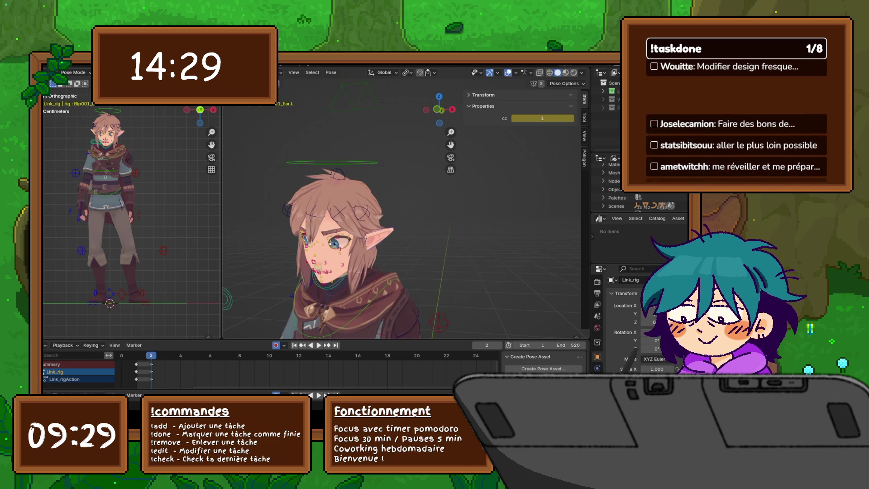
{"action": "mouse_move", "coordinate": [398, 217]}
{"action": "middle_mouse_down"}
{"action": "mouse_move", "coordinate": [399, 245]}
{"action": "mouse_move", "coordinate": [362, 220]}
{"action": "mouse_move", "coordinate": [317, 220]}
{"action": "middle_mouse_up"}
{"action": "key", "text": "r"}
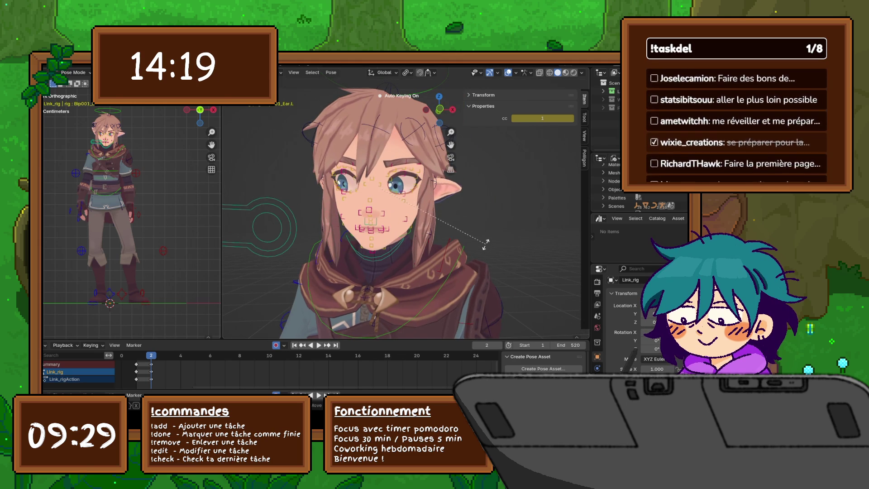
{"action": "left_click", "coordinate": [487, 245]}
Step: Rotate the Ear.L bone again from a side view of the character
{"action": "middle_click_drag", "start_coordinate": [486, 245], "coordinate": [453, 247]}
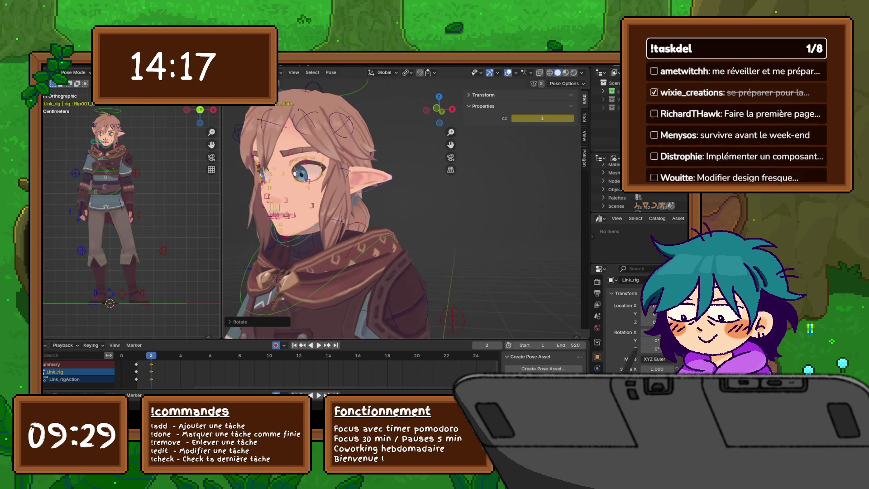
{"action": "middle_click_drag", "start_coordinate": [403, 209], "coordinate": [367, 209]}
{"action": "scroll", "coordinate": [367, 208], "scroll_direction": "down", "scroll_amount": 3}
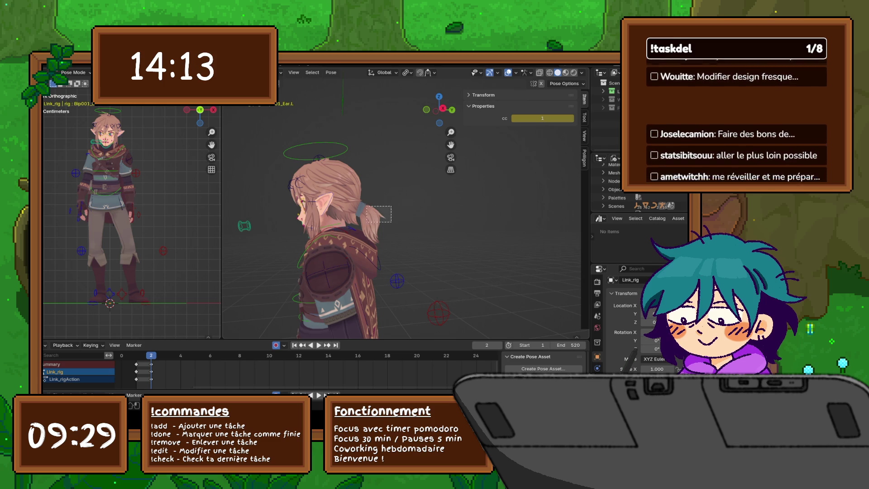
{"action": "key", "text": "r"}
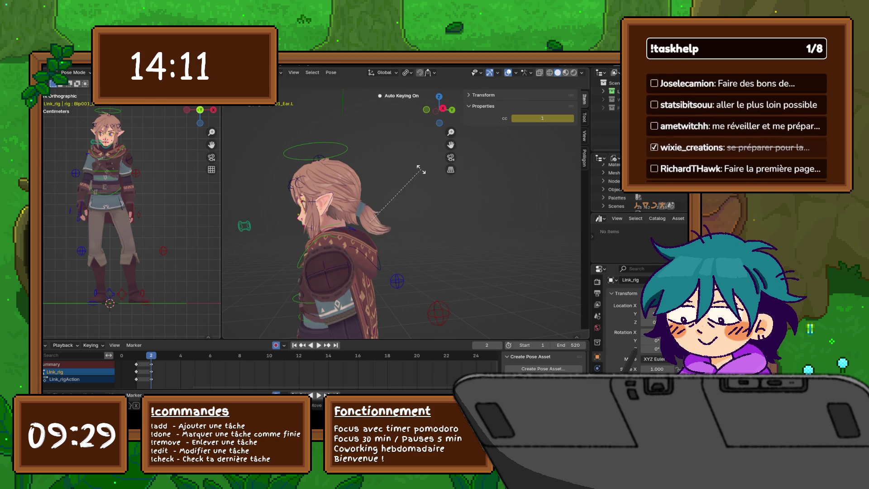
{"action": "left_click", "coordinate": [425, 183]}
{"action": "scroll", "coordinate": [426, 184], "scroll_direction": "up", "scroll_amount": 3}
{"action": "scroll", "coordinate": [407, 190], "scroll_direction": "up", "scroll_amount": 3}
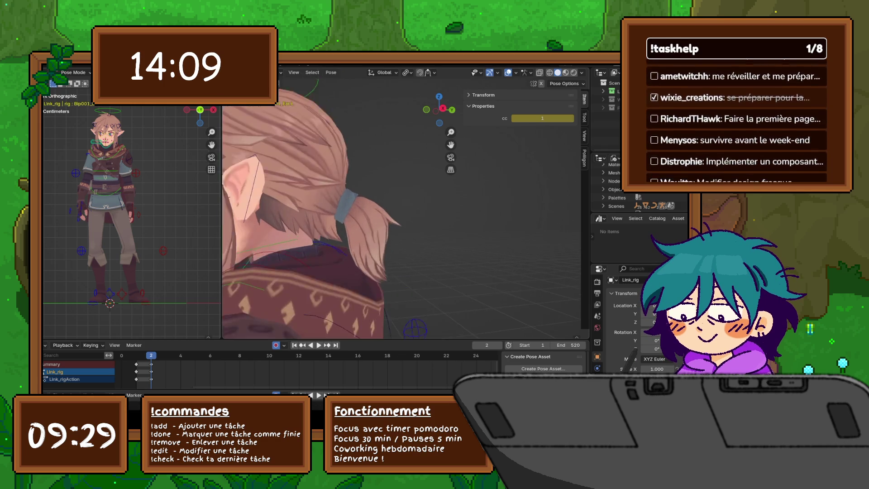
{"action": "scroll", "coordinate": [408, 190], "scroll_direction": "down", "scroll_amount": 3}
Step: In wireframe, test-move and rotate Ponytail2, cancelling each, then return to solid front view
{"action": "left_click", "coordinate": [549, 72]}
{"action": "scroll", "coordinate": [312, 208], "scroll_direction": "up", "scroll_amount": 3}
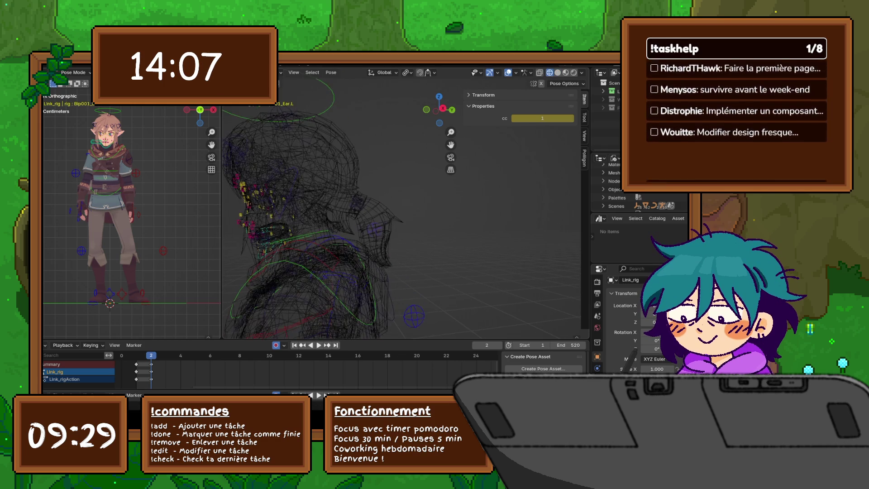
{"action": "left_click", "coordinate": [367, 236]}
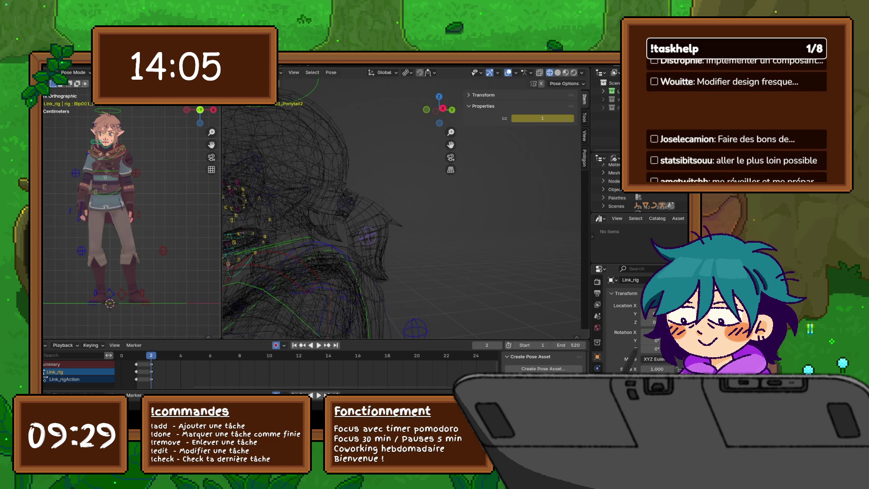
{"action": "key", "text": "g"}
{"action": "key", "text": "Escape"}
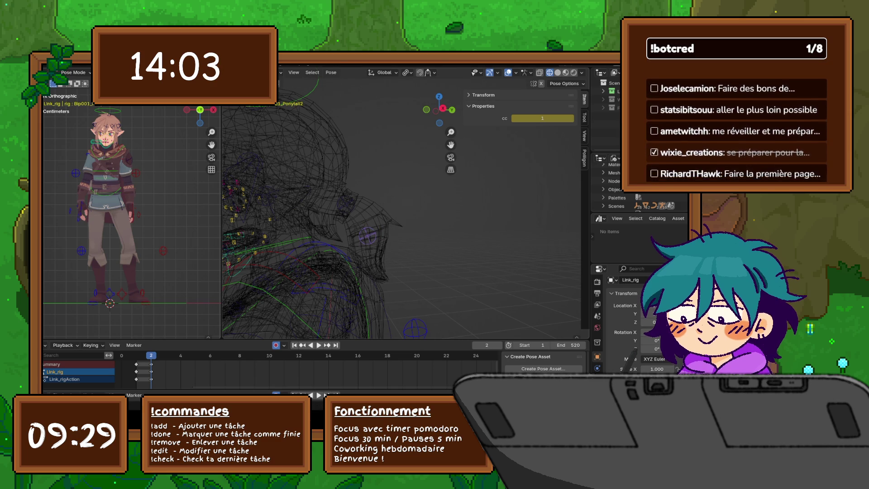
{"action": "key", "text": "r"}
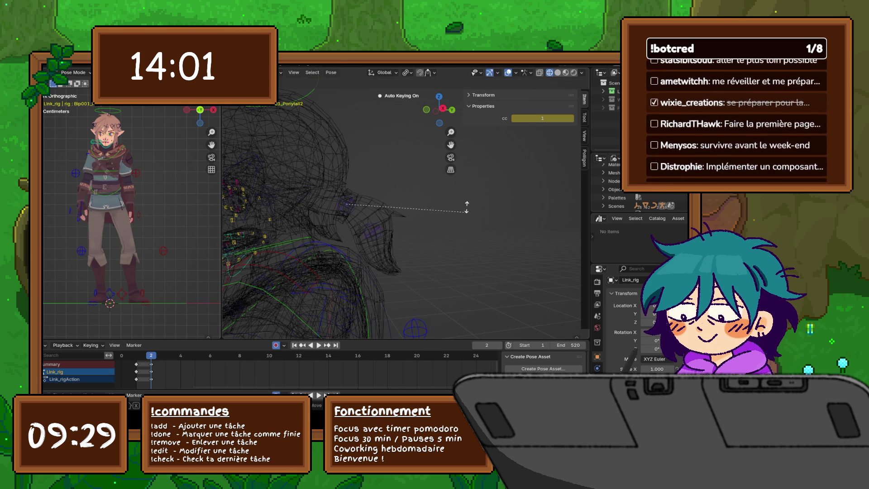
{"action": "key", "text": "Escape"}
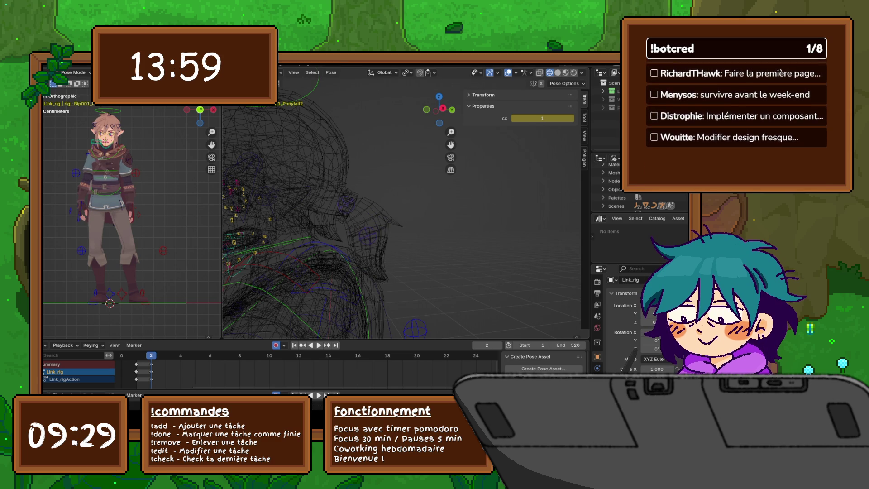
{"action": "key", "text": "r"}
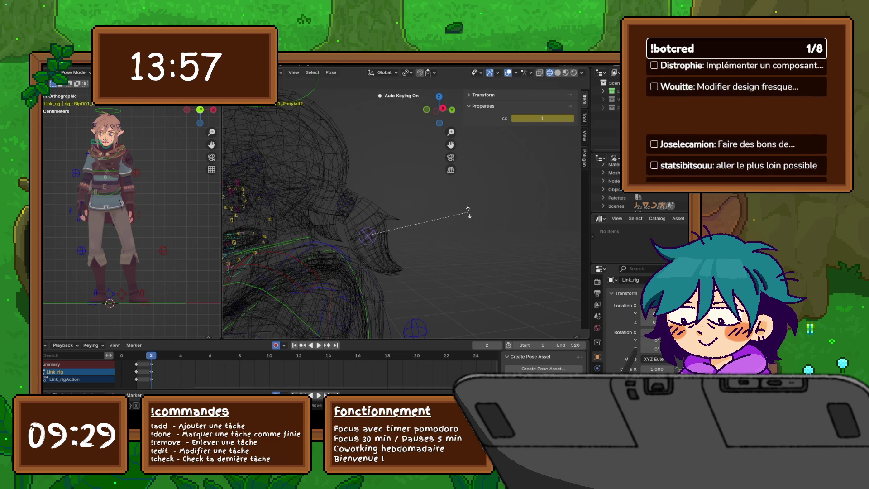
{"action": "key", "text": "Escape"}
{"action": "key", "text": "KP_1"}
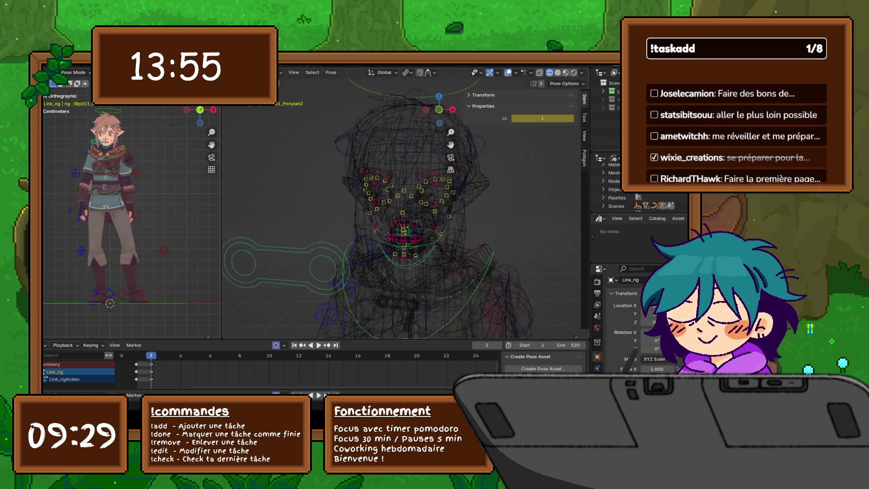
{"action": "key", "text": "shift+z"}
{"action": "key", "text": "KP_4"}
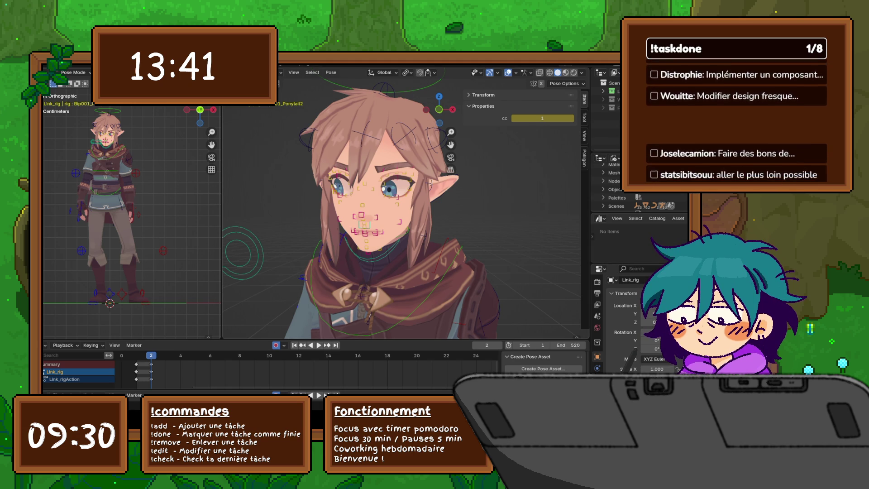
Step: Expand the sidebar's Collections list and unhide Others to reveal the sword and shield
{"action": "left_click", "coordinate": [584, 135]}
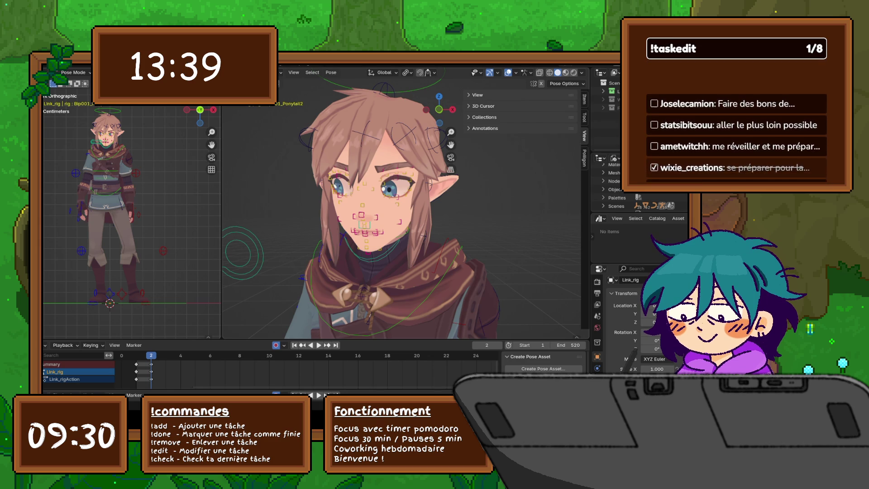
{"action": "left_click", "coordinate": [484, 106]}
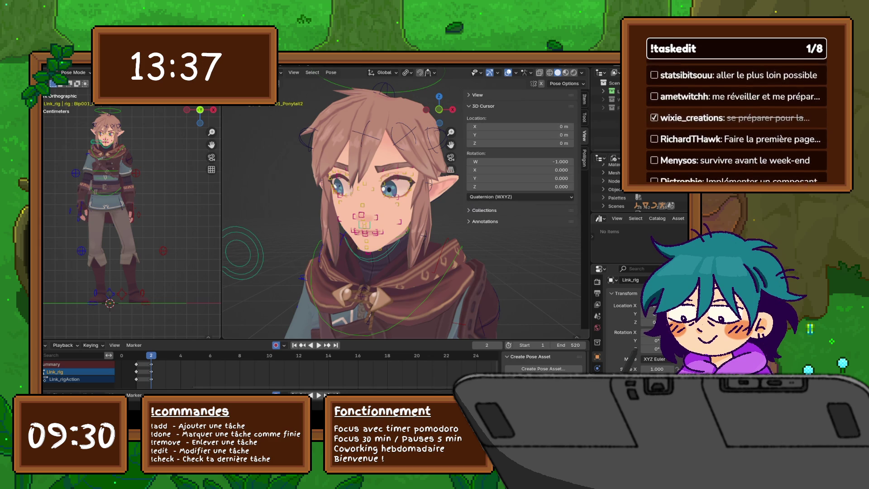
{"action": "left_click", "coordinate": [483, 106]}
{"action": "left_click", "coordinate": [484, 117]}
{"action": "scroll", "coordinate": [403, 208], "scroll_direction": "down", "scroll_amount": 5}
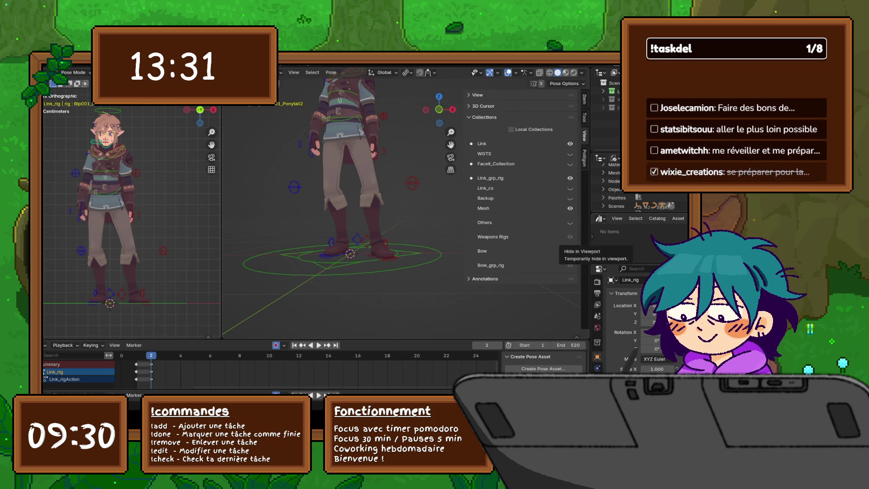
{"action": "left_click", "coordinate": [570, 222]}
{"action": "middle_click_drag", "start_coordinate": [344, 203], "coordinate": [303, 201]}
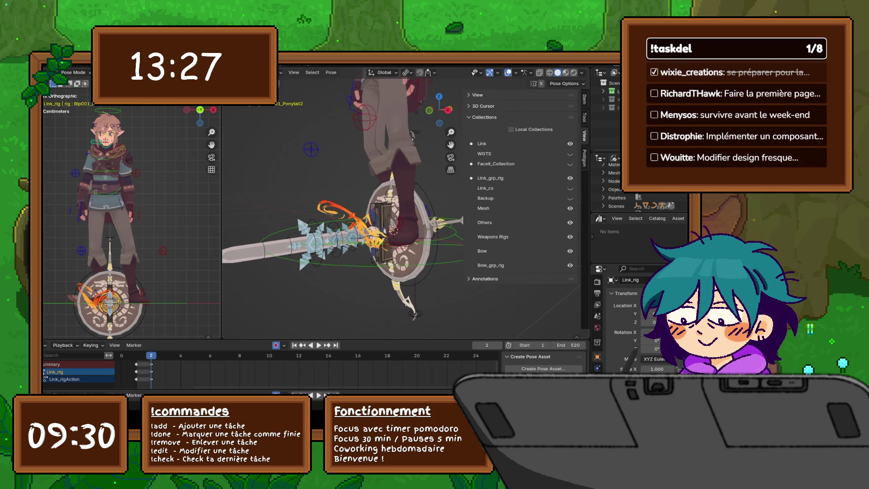
{"action": "scroll", "coordinate": [343, 194], "scroll_direction": "down", "scroll_amount": 3}
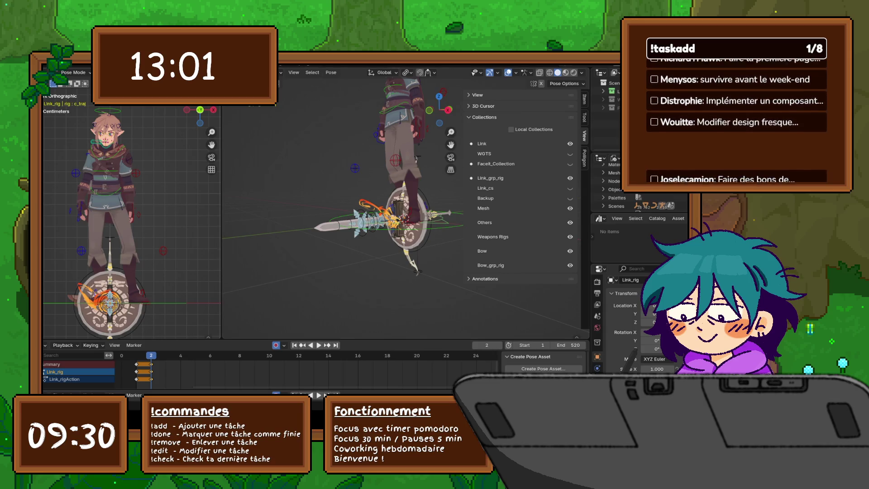
Step: Deselect all, insert a keyframe, and move the rig's root control along global Y
{"action": "middle_click_drag", "start_coordinate": [343, 194], "coordinate": [328, 172]}
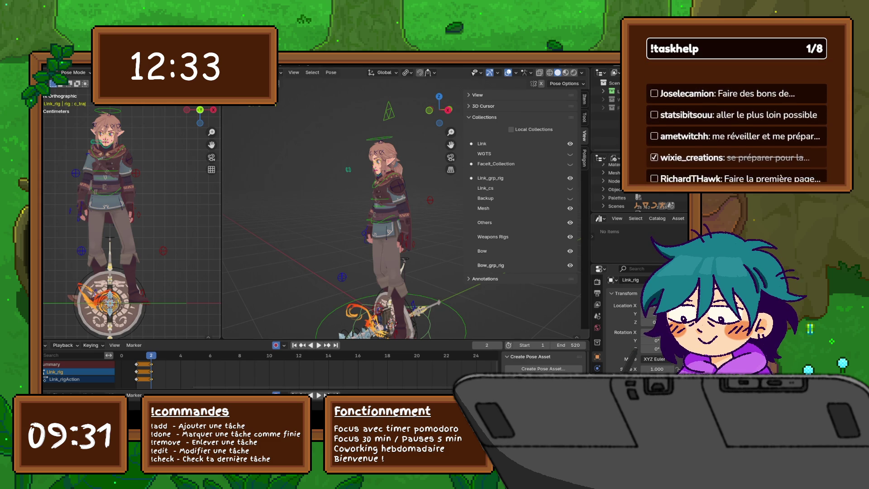
{"action": "mouse_move", "coordinate": [344, 204]}
{"action": "middle_mouse_down"}
{"action": "mouse_move", "coordinate": [375, 195]}
{"action": "mouse_move", "coordinate": [353, 213]}
{"action": "mouse_move", "coordinate": [349, 168]}
{"action": "middle_mouse_up"}
{"action": "key", "text": "alt+a"}
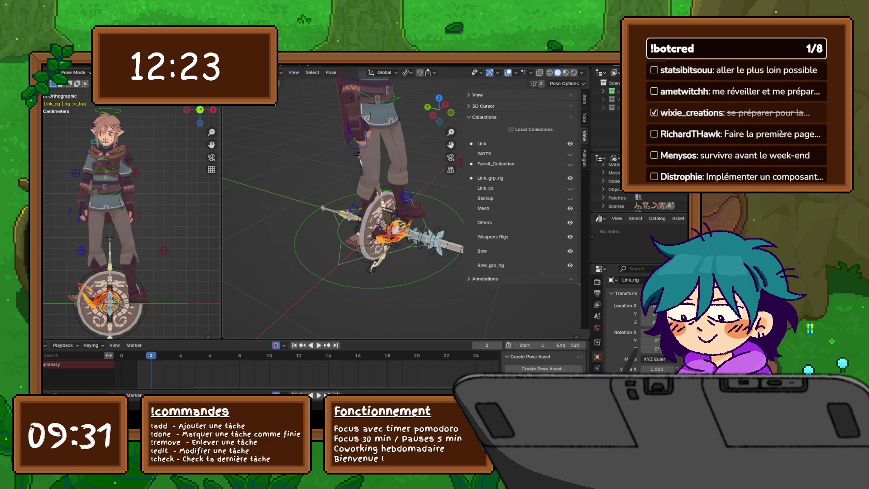
{"action": "key", "text": "i"}
{"action": "key", "text": "g"}
{"action": "key", "text": "y"}
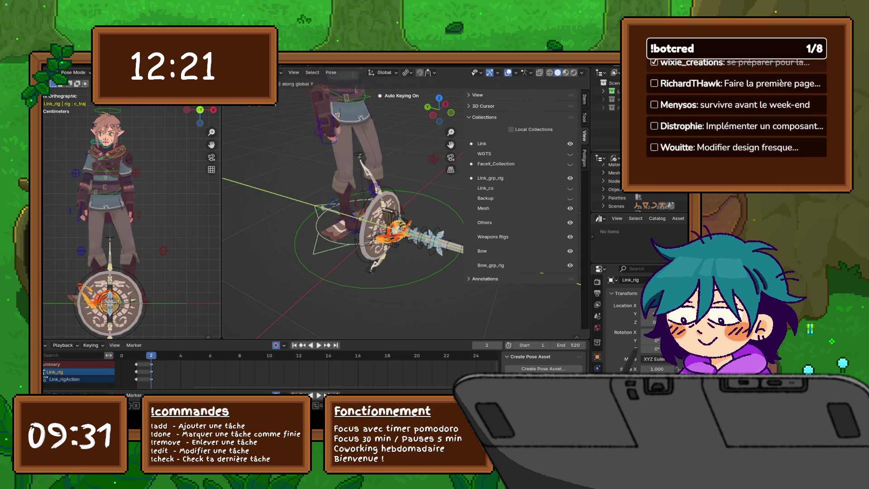
{"action": "key", "text": "Return"}
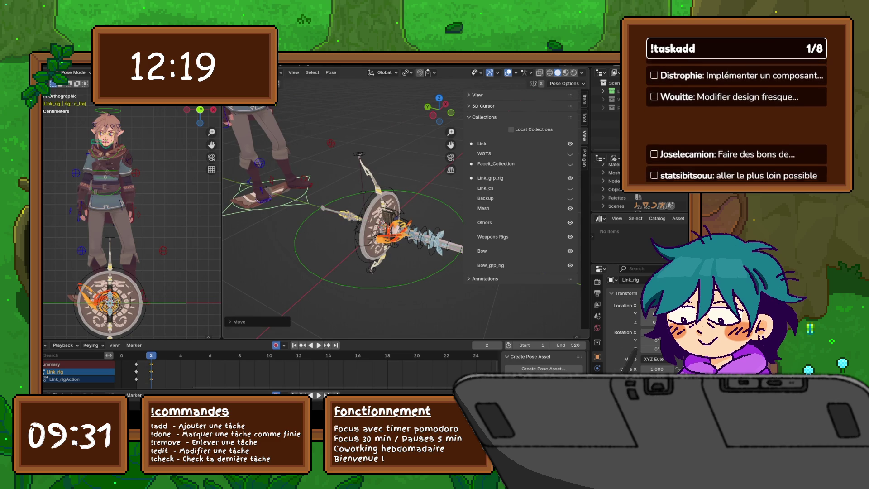
Step: Orbit and zoom to inspect the sword, bow and shield, and expand the View panel
{"action": "scroll", "coordinate": [343, 213], "scroll_direction": "up", "scroll_amount": 5}
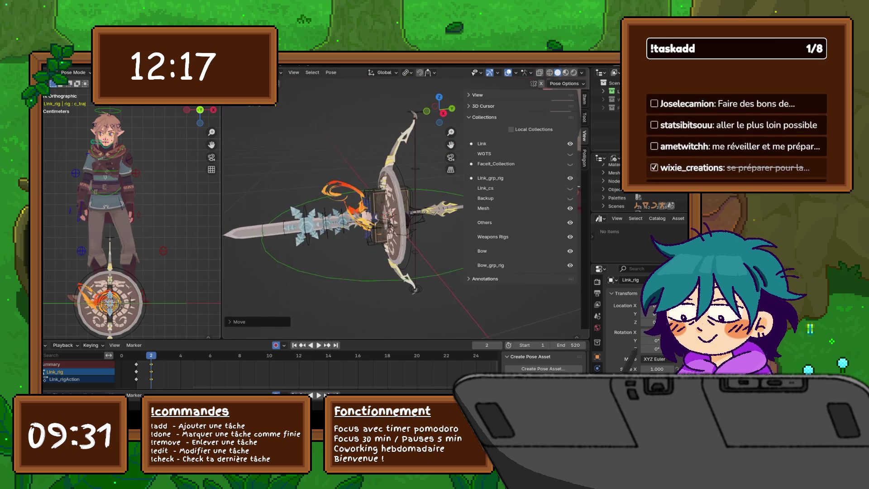
{"action": "mouse_move", "coordinate": [344, 213]}
{"action": "middle_mouse_down"}
{"action": "mouse_move", "coordinate": [374, 211]}
{"action": "mouse_move", "coordinate": [326, 217]}
{"action": "middle_mouse_up"}
{"action": "scroll", "coordinate": [343, 213], "scroll_direction": "down", "scroll_amount": 4}
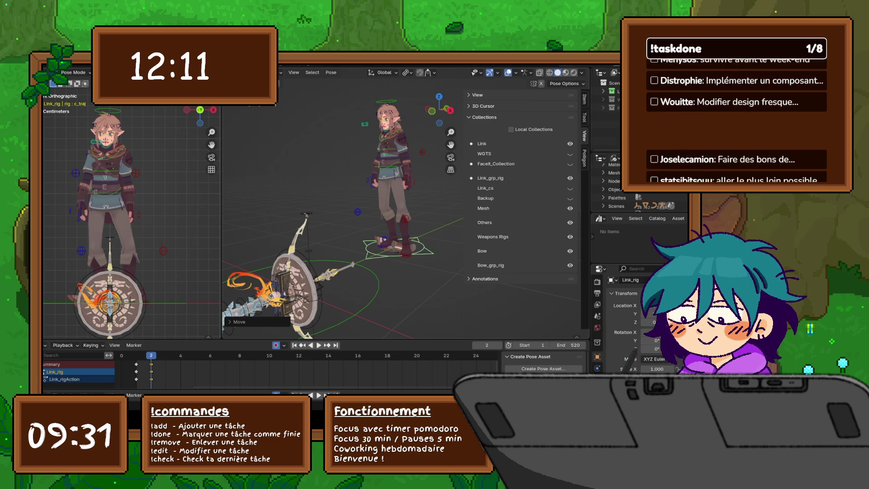
{"action": "left_click", "coordinate": [478, 95]}
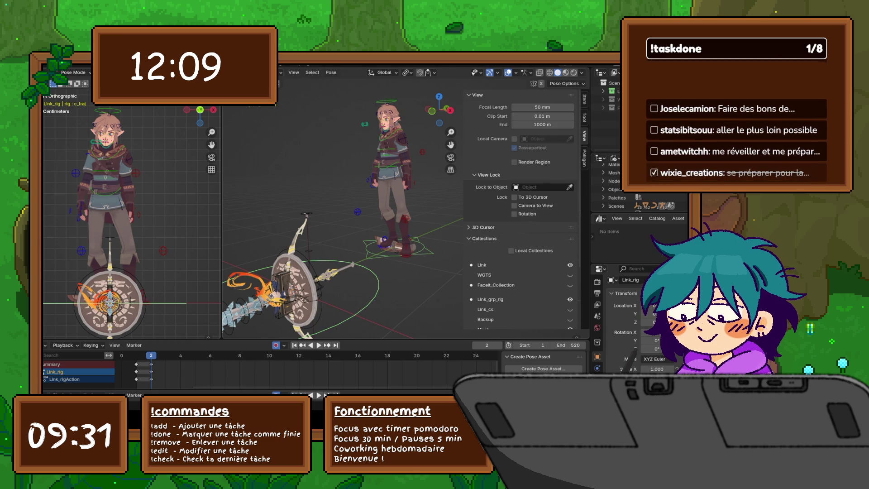
Step: Collapse the View, 3D Cursor, Collections and Annotations panels and select the head control bone
{"action": "left_click", "coordinate": [477, 95]}
{"action": "left_click", "coordinate": [484, 106]}
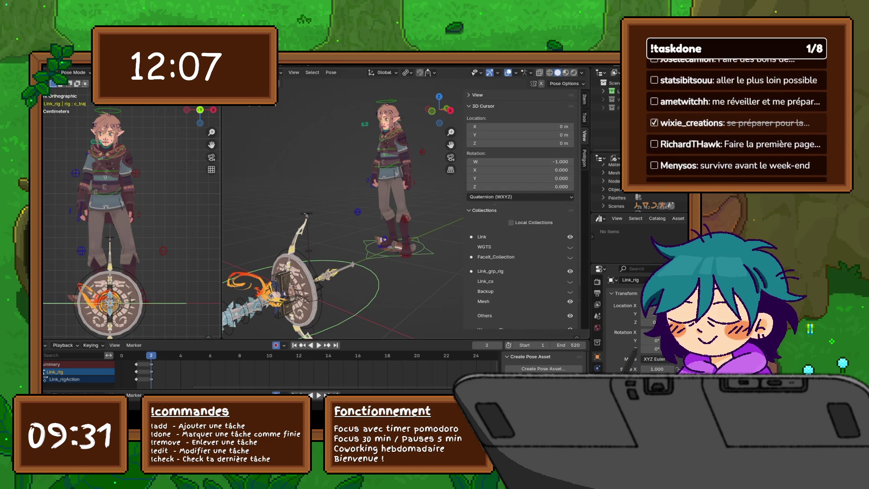
{"action": "left_click", "coordinate": [484, 106]}
{"action": "left_click", "coordinate": [485, 118]}
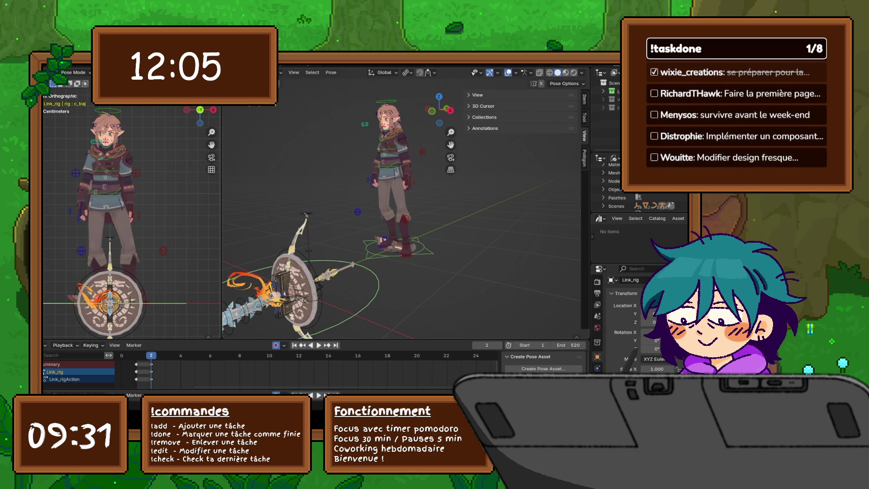
{"action": "left_click", "coordinate": [485, 128]}
{"action": "left_click", "coordinate": [485, 128]}
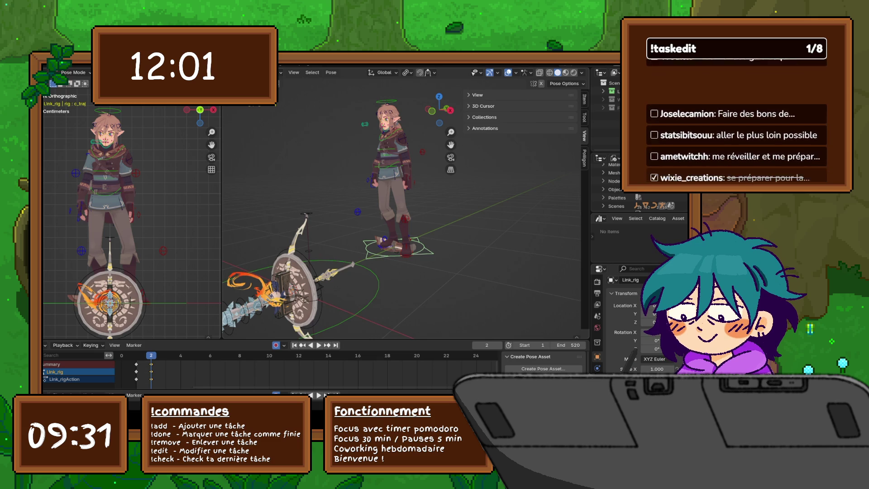
{"action": "left_click", "coordinate": [385, 115]}
{"action": "mouse_move", "coordinate": [384, 116]}
{"action": "middle_mouse_down", "text": "shift"}
{"action": "mouse_move", "coordinate": [393, 222]}
{"action": "mouse_move", "coordinate": [395, 126]}
{"action": "mouse_move", "coordinate": [403, 172]}
{"action": "mouse_move", "coordinate": [385, 140]}
{"action": "middle_mouse_up", "text": "shift"}
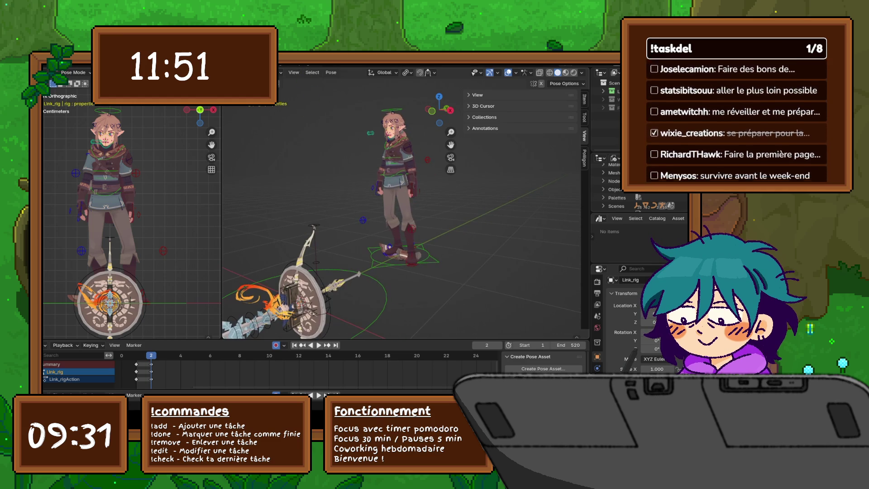
Step: Browse the View, 3D Cursor, Collections and Annotations panels again, then show the Item properties
{"action": "left_click", "coordinate": [476, 95]}
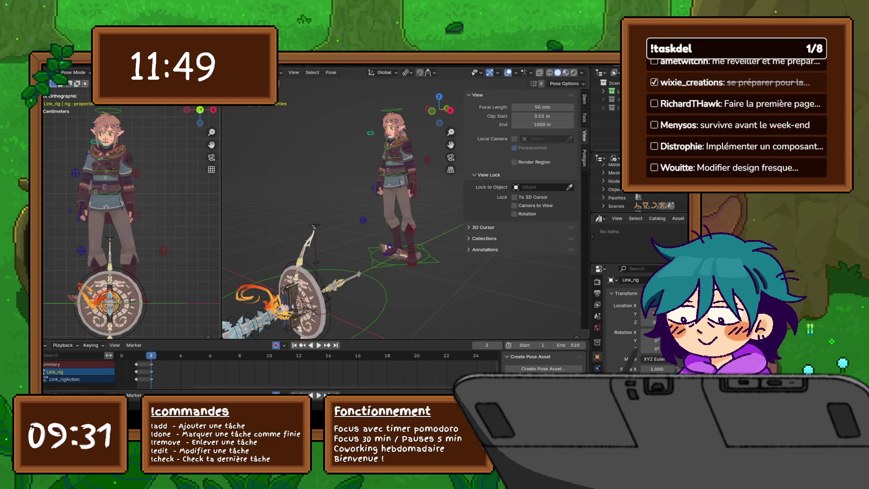
{"action": "left_click", "coordinate": [483, 175]}
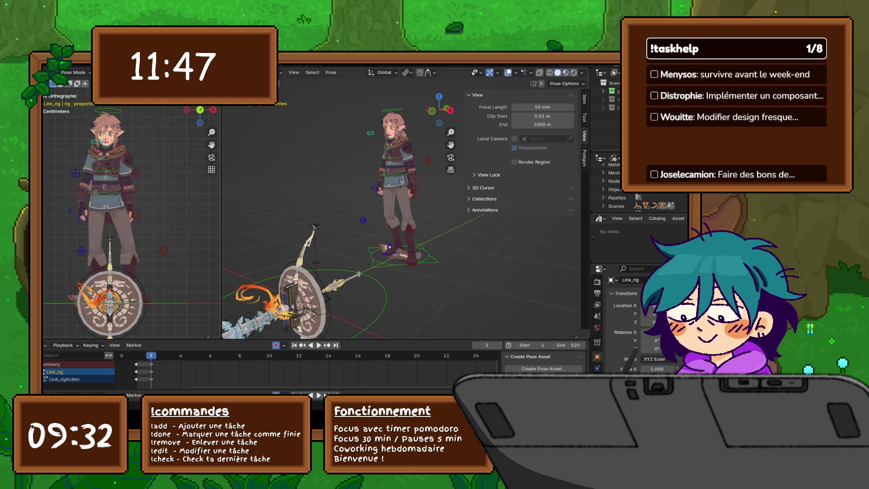
{"action": "left_click", "coordinate": [477, 95]}
{"action": "left_click", "coordinate": [483, 106]}
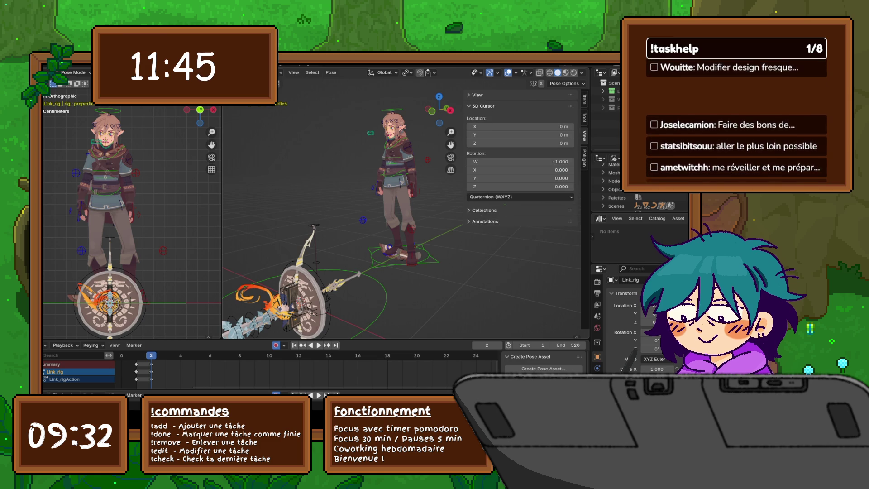
{"action": "left_click", "coordinate": [483, 106]}
{"action": "left_click", "coordinate": [485, 117]}
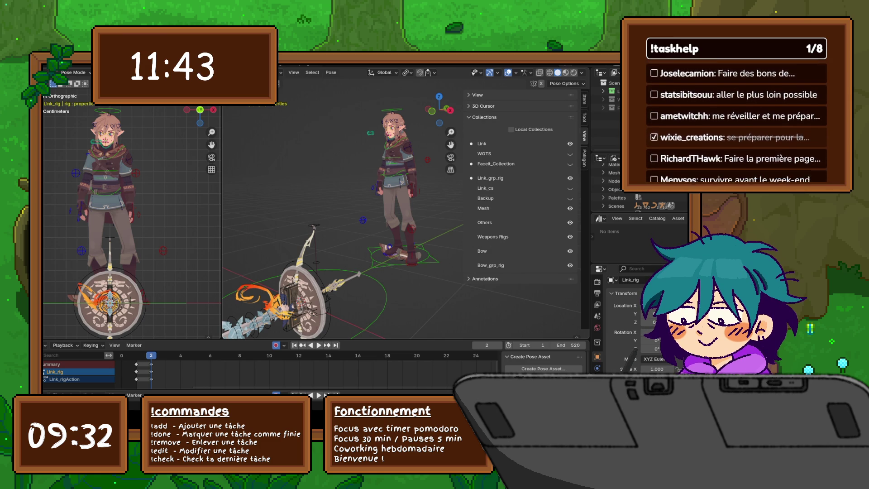
{"action": "left_click", "coordinate": [484, 118]}
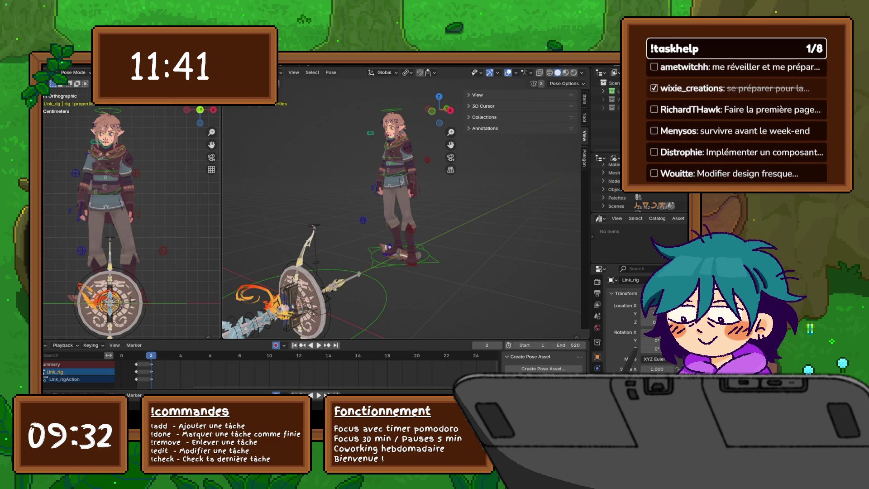
{"action": "left_click", "coordinate": [485, 128]}
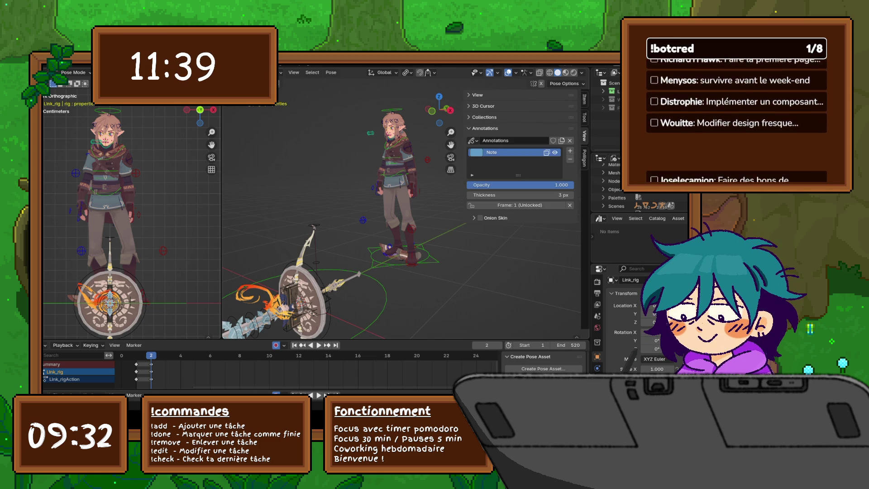
{"action": "left_click", "coordinate": [485, 117], "text": "ctrl"}
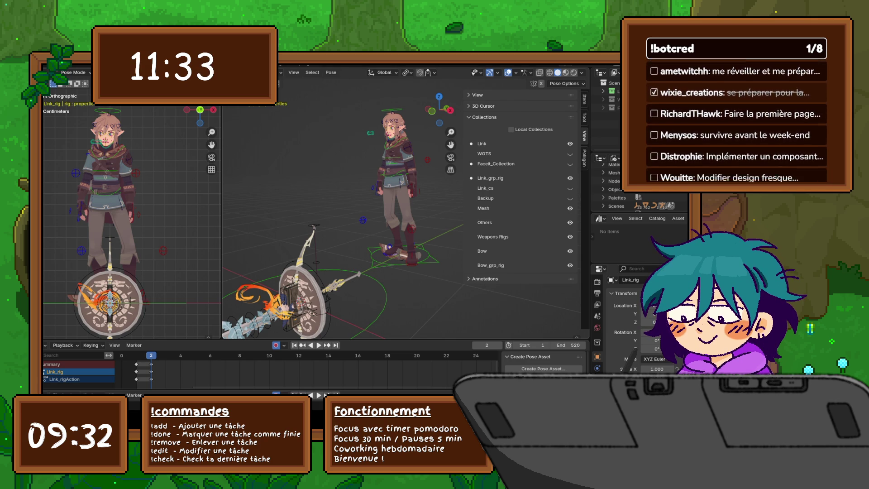
{"action": "left_click", "coordinate": [485, 117]}
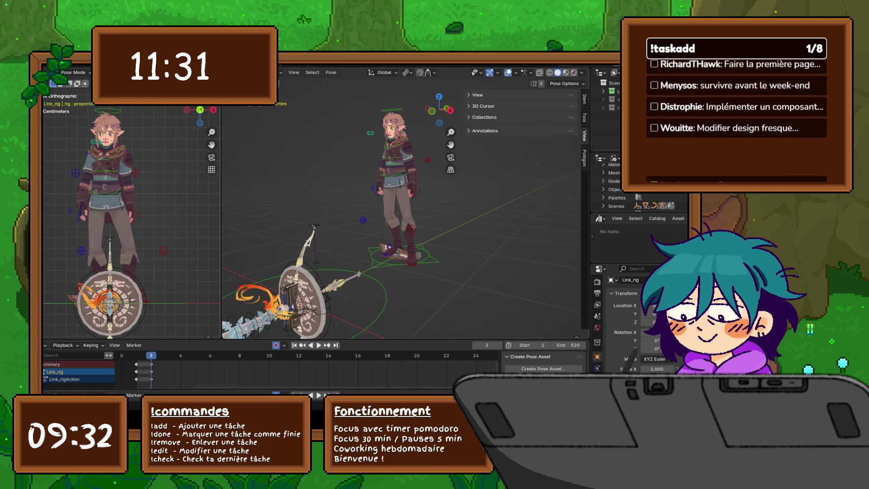
{"action": "left_click", "coordinate": [485, 128]}
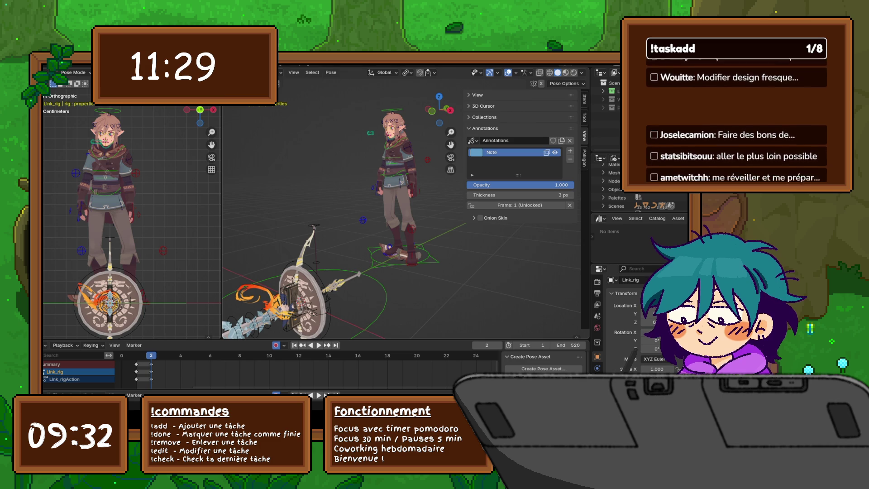
{"action": "left_click", "coordinate": [485, 128]}
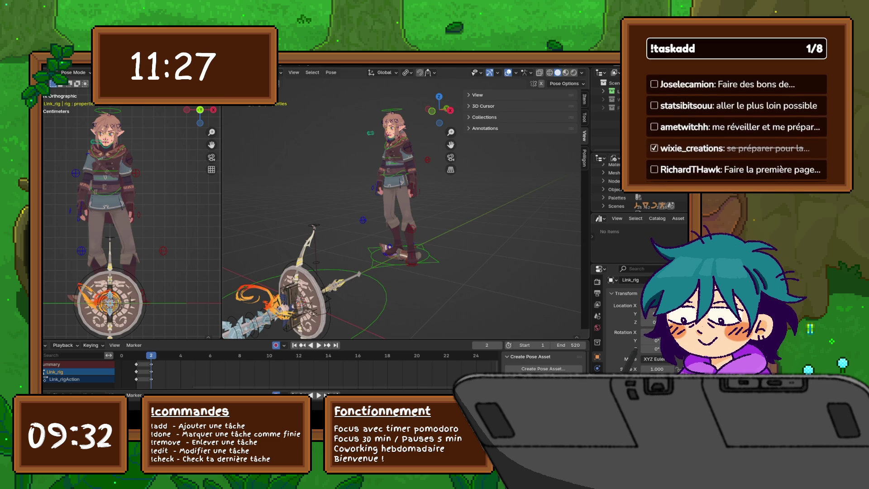
{"action": "left_click", "coordinate": [585, 98]}
Step: Expand the rig's Hide properties and hide the fire, dagger, bow, book and Arrow 01
{"action": "left_click", "coordinate": [483, 106]}
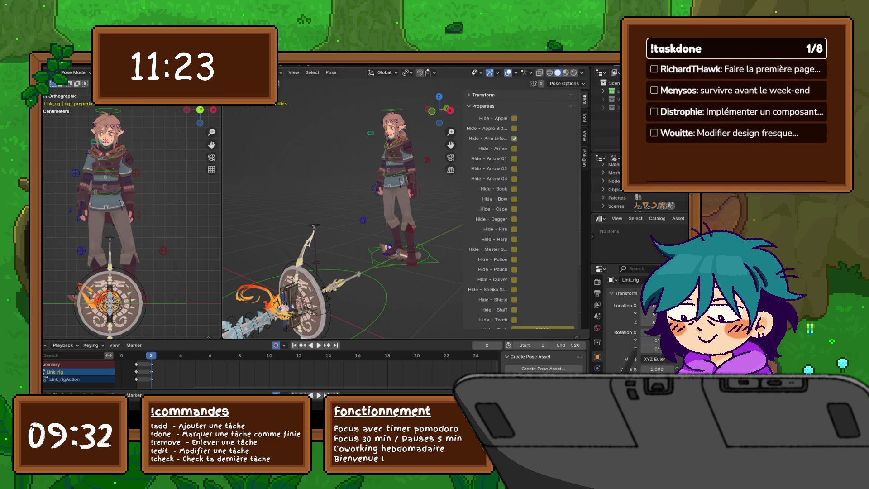
{"action": "mouse_move", "coordinate": [344, 204]}
{"action": "middle_mouse_down"}
{"action": "mouse_move", "coordinate": [322, 213]}
{"action": "mouse_move", "coordinate": [340, 219]}
{"action": "mouse_move", "coordinate": [326, 226]}
{"action": "middle_mouse_up"}
{"action": "left_click", "coordinate": [515, 229]}
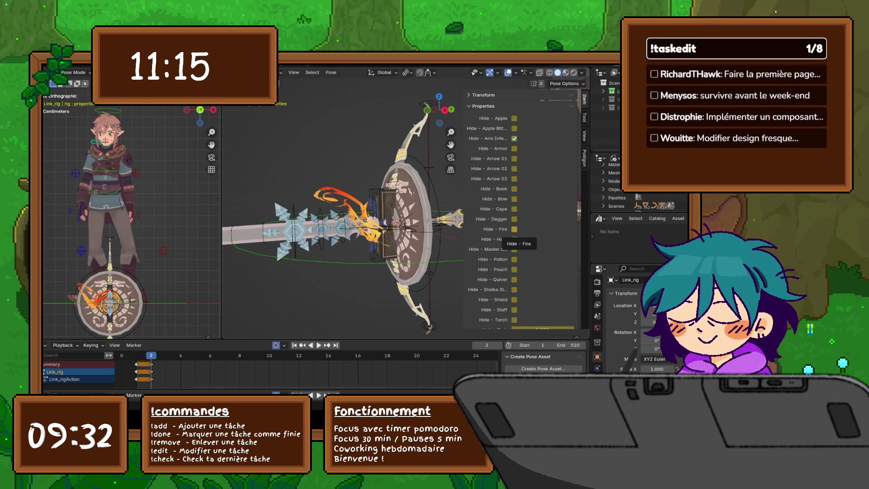
{"action": "left_click", "coordinate": [514, 219]}
{"action": "left_click", "coordinate": [515, 199]}
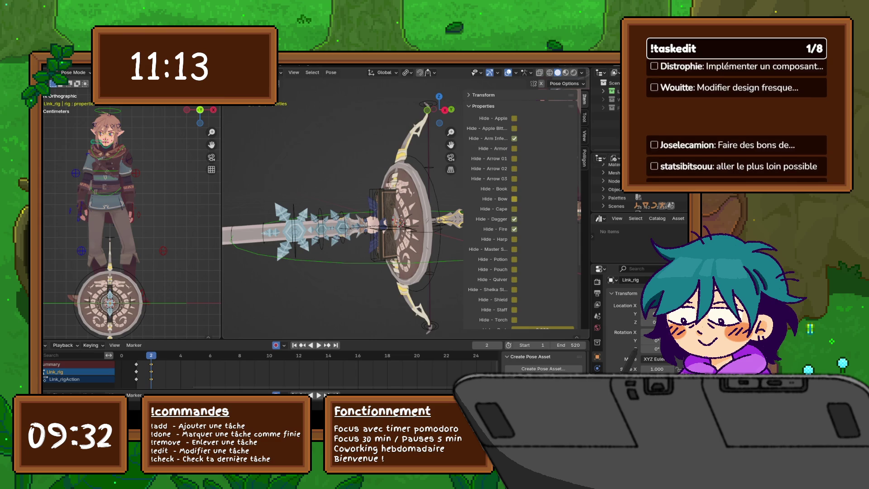
{"action": "left_click", "coordinate": [515, 189]}
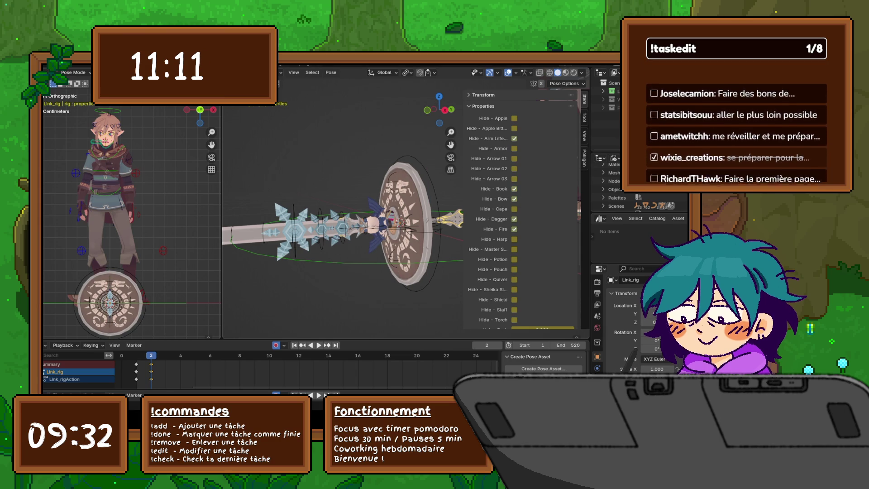
{"action": "left_click", "coordinate": [515, 159]}
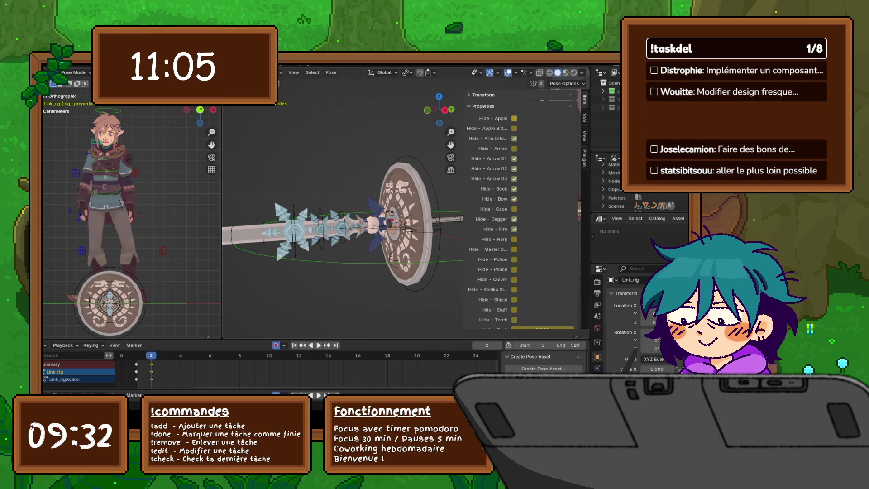
Step: Hide the potion, pouch, shield and torch props
{"action": "left_click", "coordinate": [514, 259]}
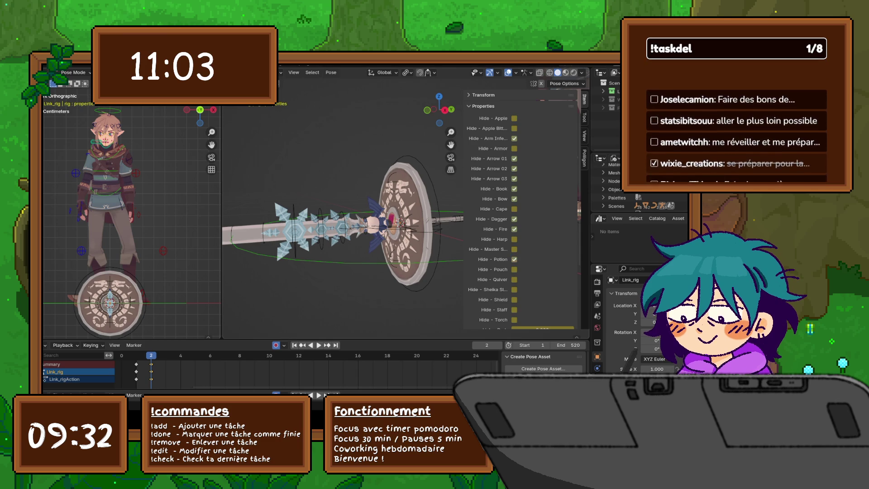
{"action": "left_click", "coordinate": [514, 269]}
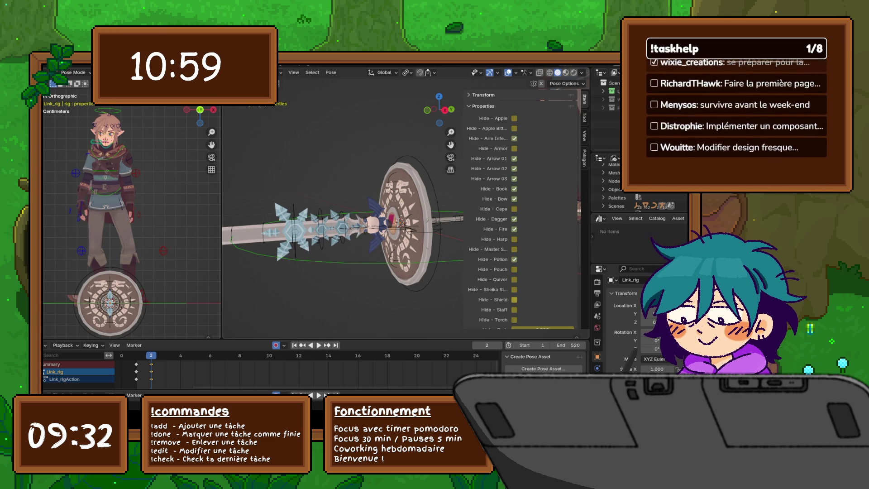
{"action": "left_click", "coordinate": [514, 300]}
{"action": "mouse_move", "coordinate": [343, 226]}
{"action": "middle_mouse_down"}
{"action": "mouse_move", "coordinate": [317, 206]}
{"action": "mouse_move", "coordinate": [331, 222]}
{"action": "mouse_move", "coordinate": [313, 218]}
{"action": "middle_mouse_up"}
{"action": "scroll", "coordinate": [521, 208], "scroll_direction": "down", "scroll_amount": 4}
{"action": "left_click", "coordinate": [514, 254]}
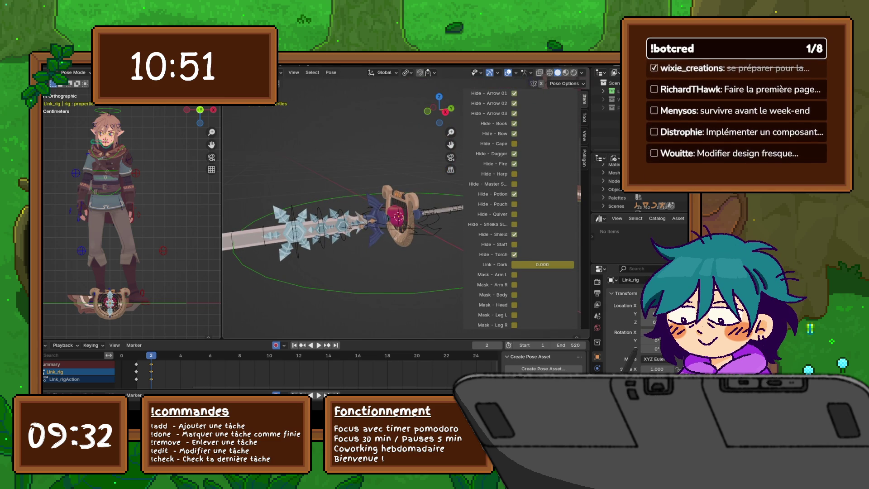
Step: Recheck the shield and Sheikah Slate hides, hide the harp, and keep the Master Sword visible
{"action": "scroll", "coordinate": [521, 209], "scroll_direction": "up", "scroll_amount": 2}
{"action": "scroll", "coordinate": [520, 208], "scroll_direction": "up", "scroll_amount": 1}
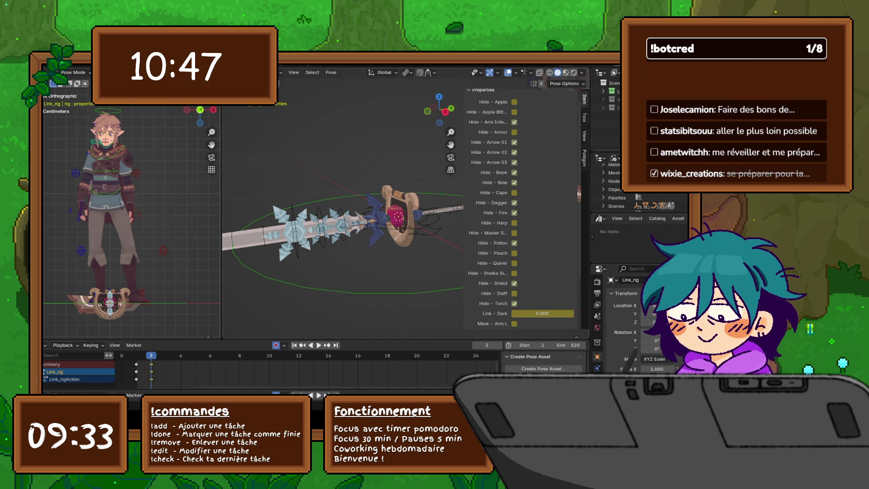
{"action": "scroll", "coordinate": [521, 209], "scroll_direction": "down", "scroll_amount": 4}
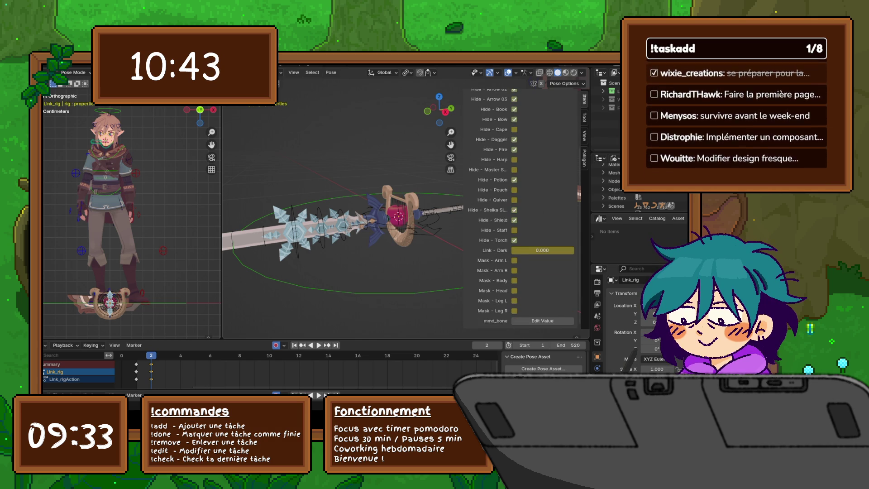
{"action": "left_click", "coordinate": [515, 220]}
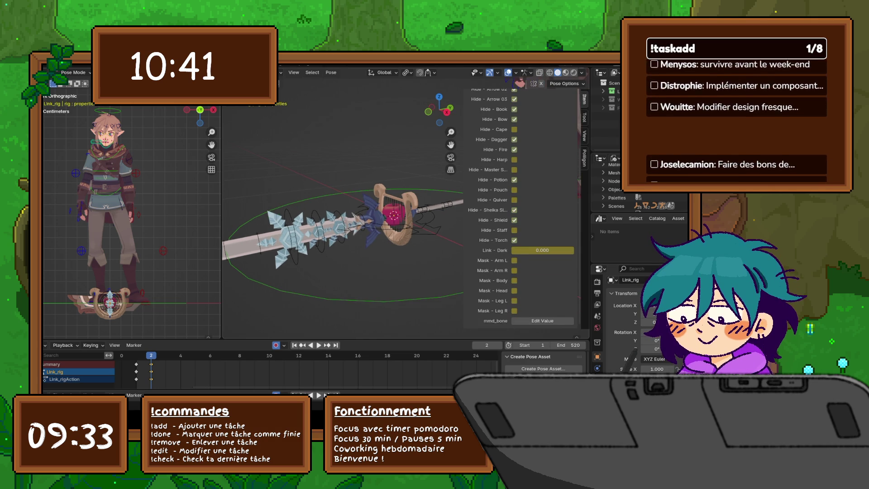
{"action": "left_click", "coordinate": [514, 220]}
{"action": "left_click", "coordinate": [514, 210]}
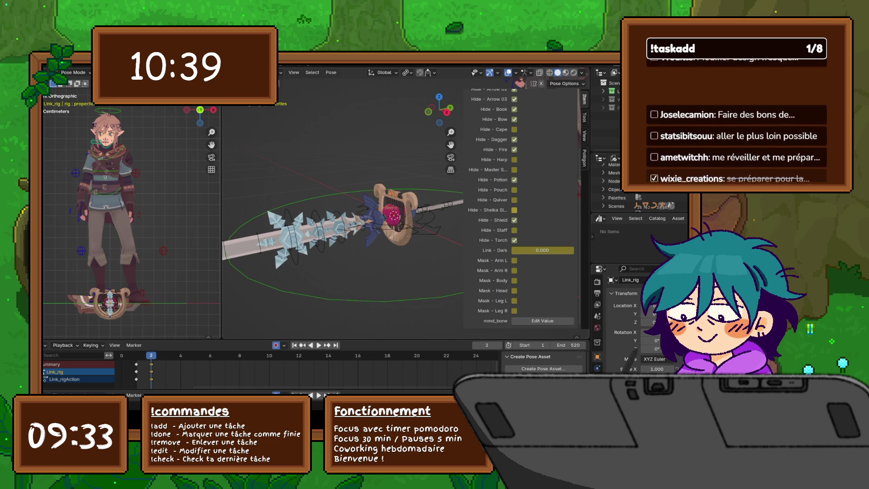
{"action": "left_click", "coordinate": [515, 211]}
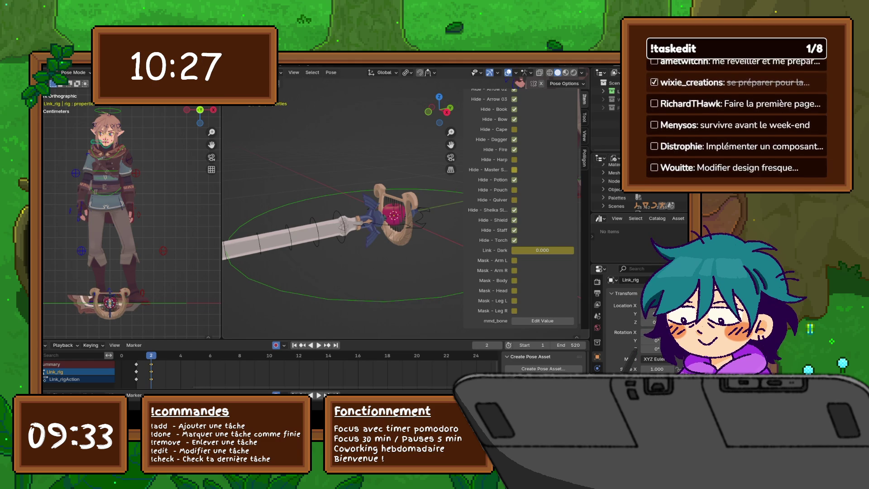
{"action": "left_click", "coordinate": [515, 159]}
{"action": "left_click", "coordinate": [514, 170]}
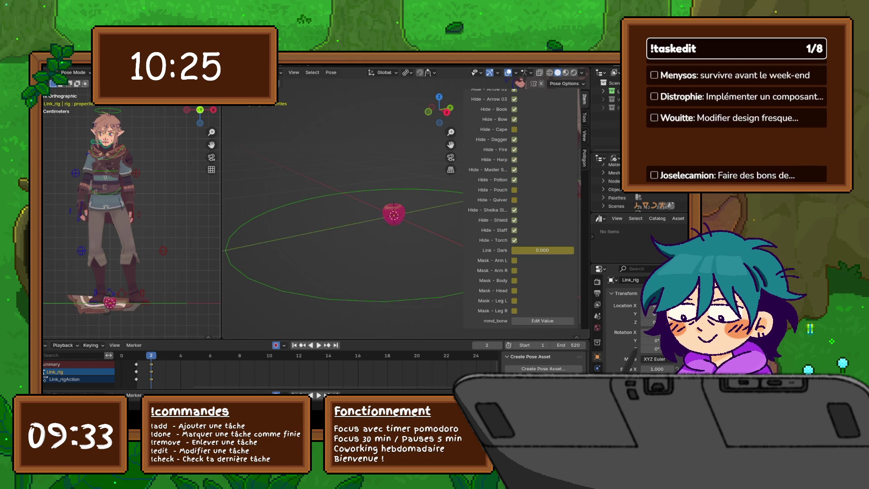
{"action": "left_click", "coordinate": [515, 170]}
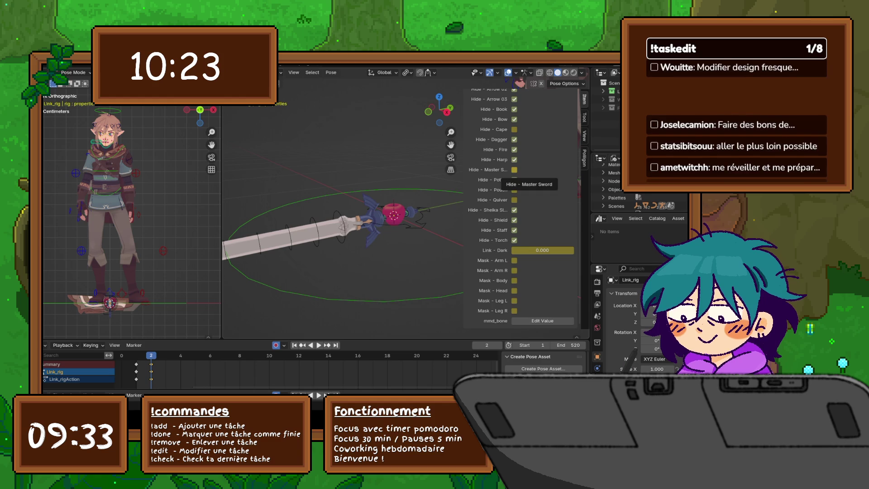
{"action": "scroll", "coordinate": [520, 209], "scroll_direction": "up", "scroll_amount": 4}
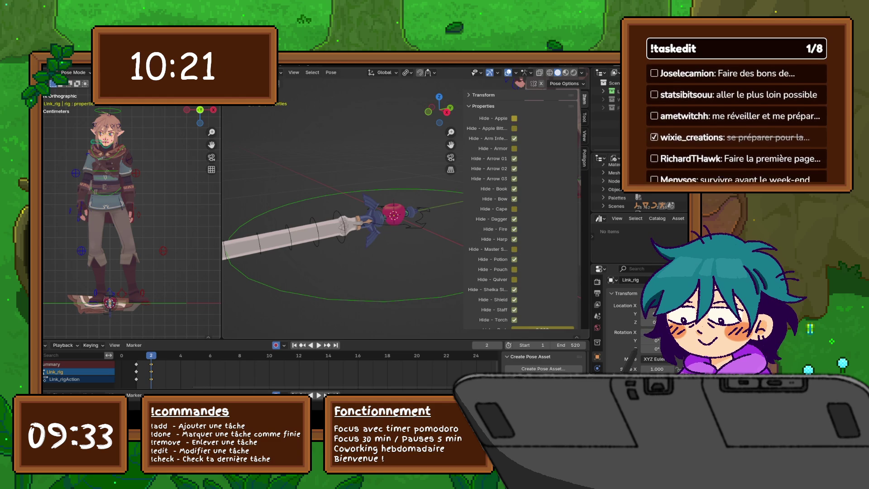
Step: Tick Hide - Apple and Hide - Apple Bitten, untick Hide - Armor, and orbit around the sword
{"action": "left_click", "coordinate": [514, 118]}
{"action": "left_click", "coordinate": [514, 128]}
{"action": "mouse_move", "coordinate": [344, 204]}
{"action": "middle_mouse_down"}
{"action": "mouse_move", "coordinate": [385, 205]}
{"action": "mouse_move", "coordinate": [362, 206]}
{"action": "mouse_move", "coordinate": [322, 247]}
{"action": "middle_mouse_up"}
{"action": "left_click", "coordinate": [515, 148]}
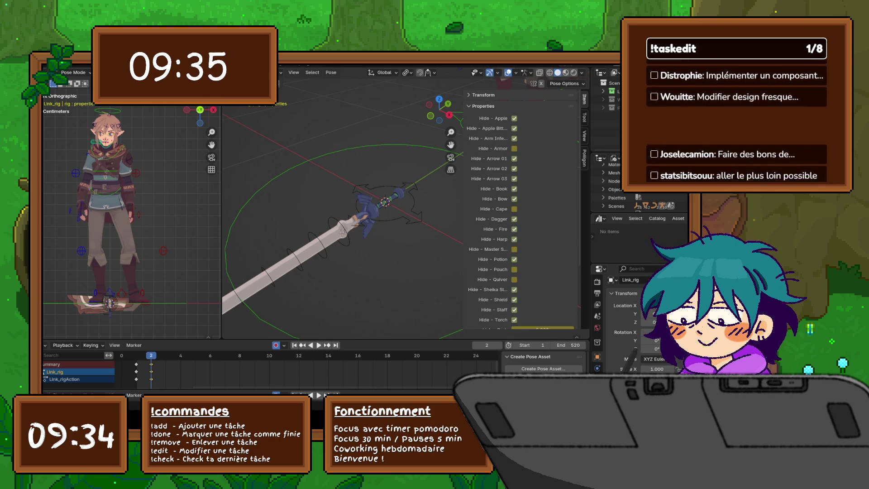
{"action": "middle_click_drag", "start_coordinate": [344, 203], "coordinate": [330, 199]}
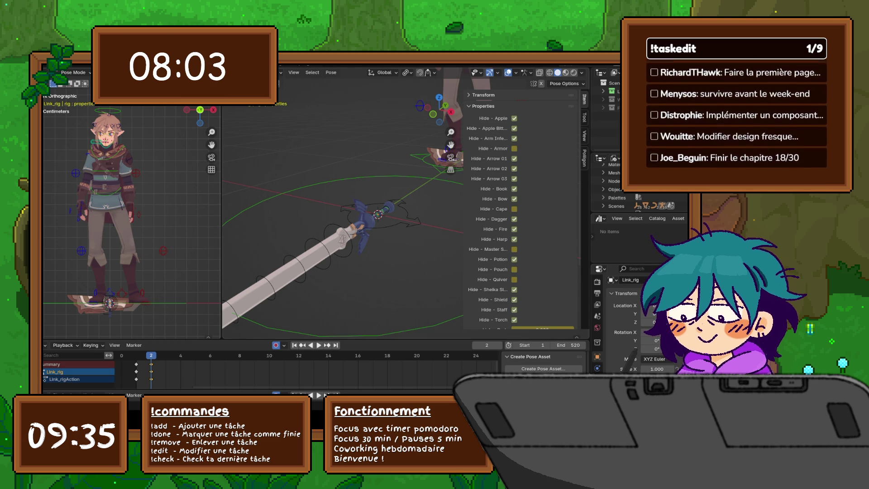
Step: Tick the Hide toggle for the board under the character's feet
{"action": "scroll", "coordinate": [343, 202], "scroll_direction": "down", "scroll_amount": 10}
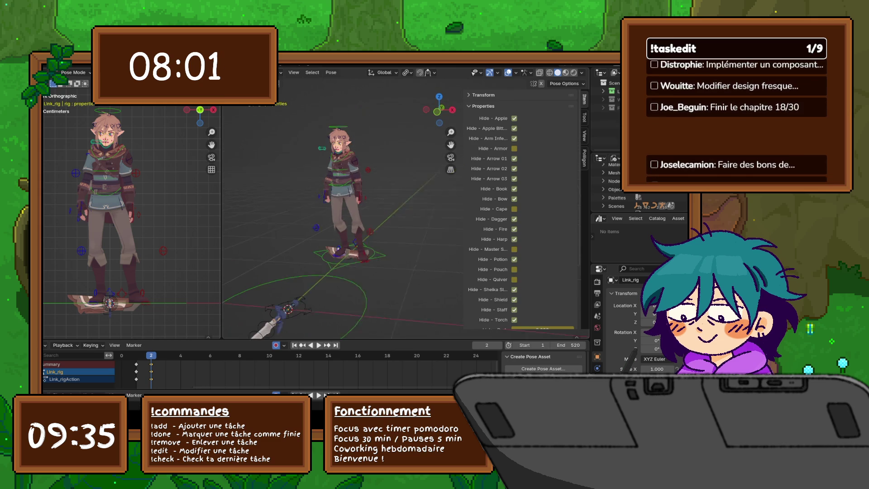
{"action": "middle_click_drag", "start_coordinate": [344, 204], "coordinate": [344, 181]}
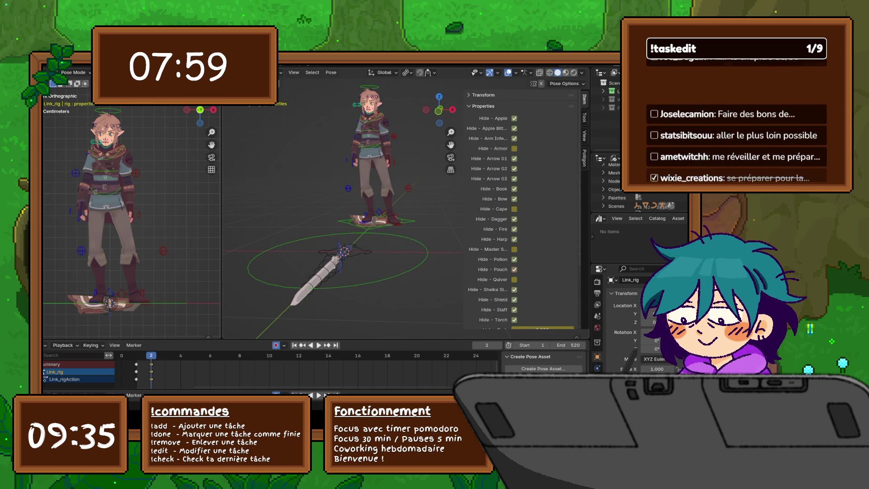
{"action": "mouse_move", "coordinate": [344, 204]}
{"action": "middle_mouse_down"}
{"action": "mouse_move", "coordinate": [344, 190]}
{"action": "mouse_move", "coordinate": [331, 191]}
{"action": "middle_mouse_up"}
{"action": "scroll", "coordinate": [344, 204], "scroll_direction": "up", "scroll_amount": 5}
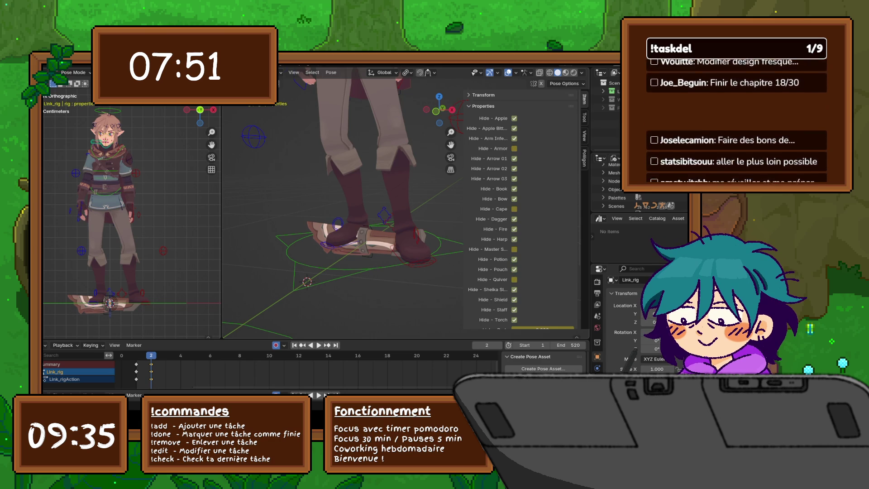
{"action": "left_click", "coordinate": [514, 280]}
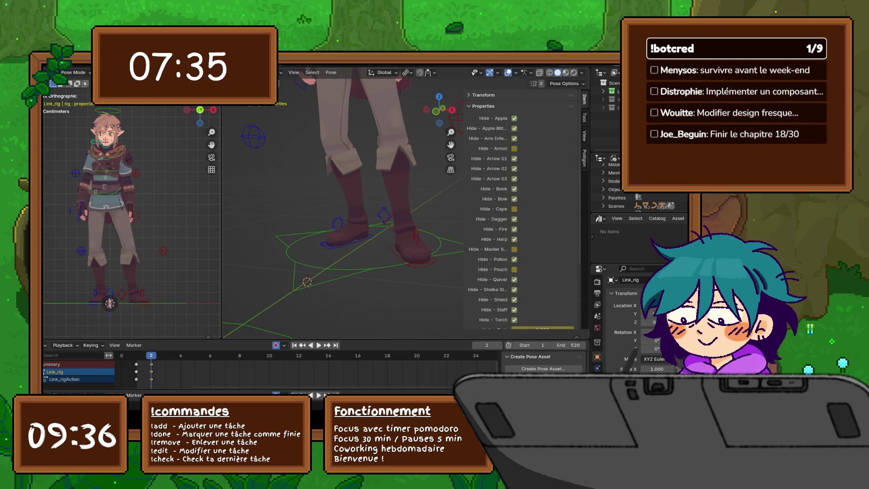
Step: Box-select the bones around the sword hilt and collapse the rig's Hide properties list
{"action": "scroll", "coordinate": [344, 204], "scroll_direction": "down", "scroll_amount": 3}
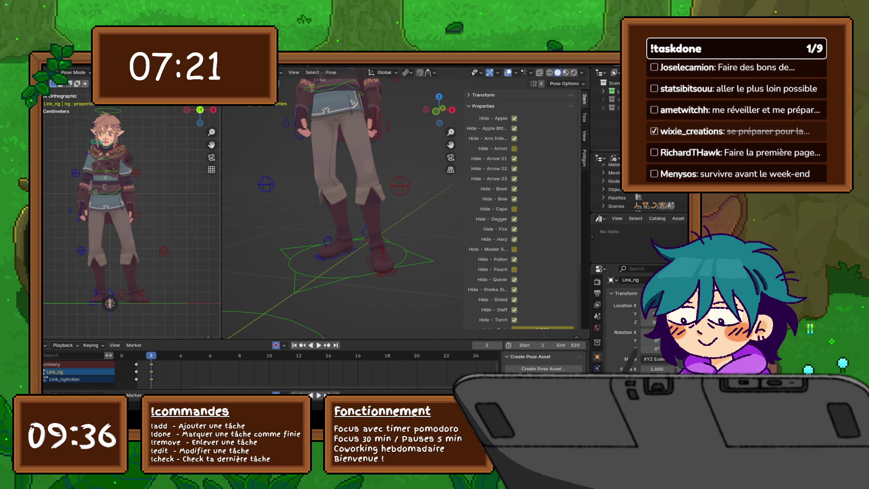
{"action": "mouse_move", "coordinate": [344, 204]}
{"action": "middle_mouse_down"}
{"action": "mouse_move", "coordinate": [317, 190]}
{"action": "mouse_move", "coordinate": [364, 194]}
{"action": "middle_mouse_up"}
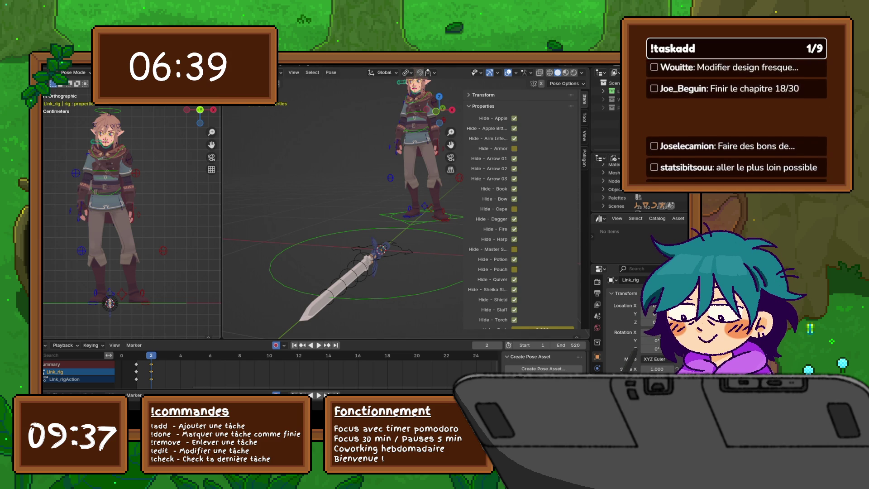
{"action": "key", "text": "alt+a"}
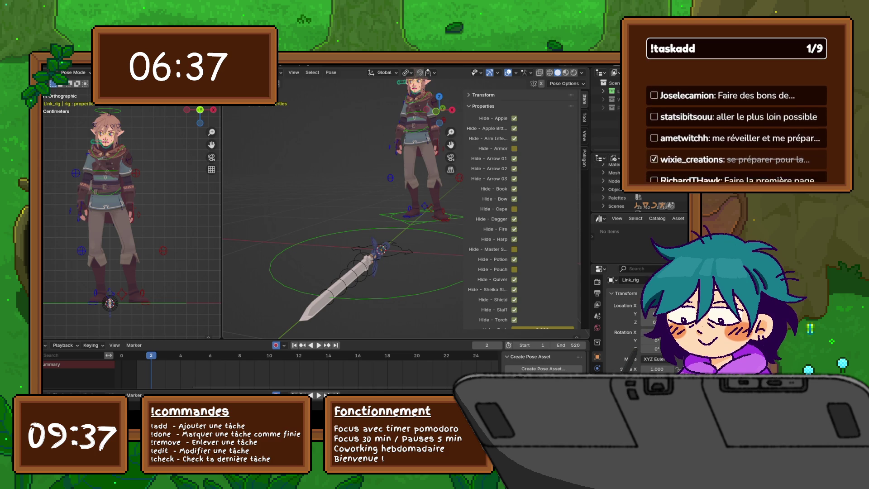
{"action": "left_click_drag", "start_coordinate": [365, 232], "coordinate": [396, 275]}
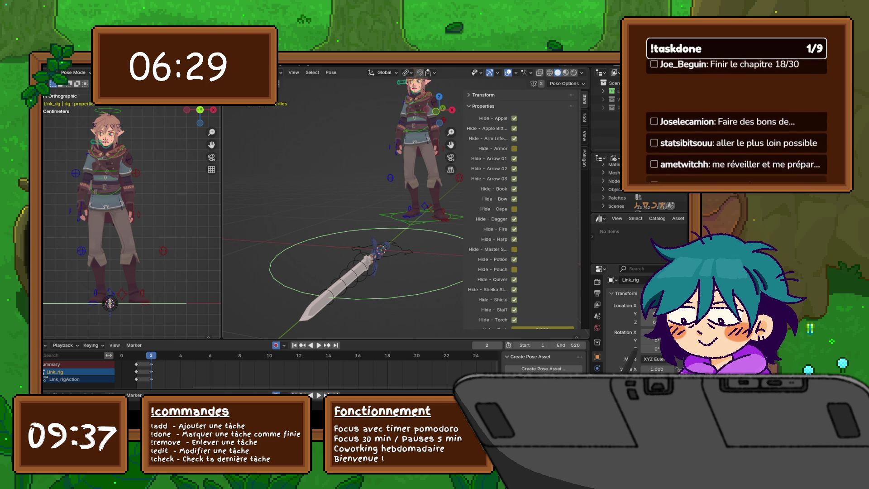
{"action": "left_click", "coordinate": [483, 106]}
{"action": "mouse_move", "coordinate": [363, 204]}
{"action": "middle_mouse_down"}
{"action": "mouse_move", "coordinate": [289, 199]}
{"action": "mouse_move", "coordinate": [270, 220]}
{"action": "middle_mouse_up"}
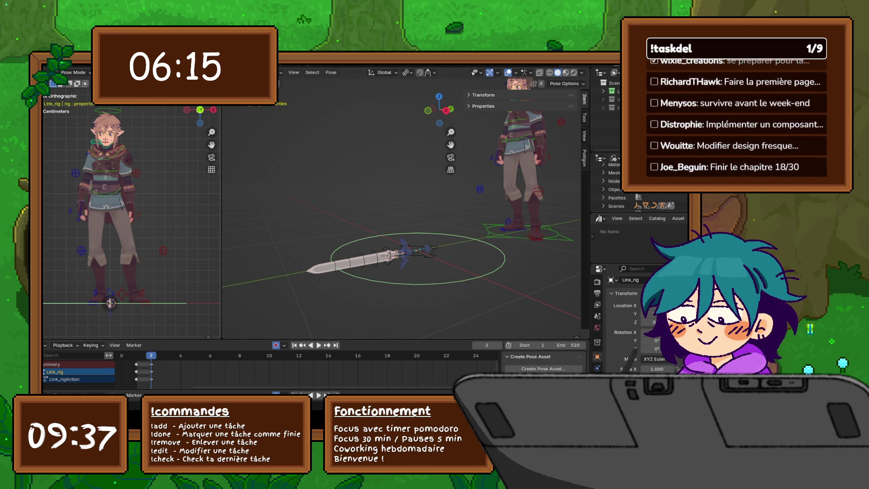
Step: Deselect all bones and switch the Link rig into Pose Mode
{"action": "key", "text": "alt+a"}
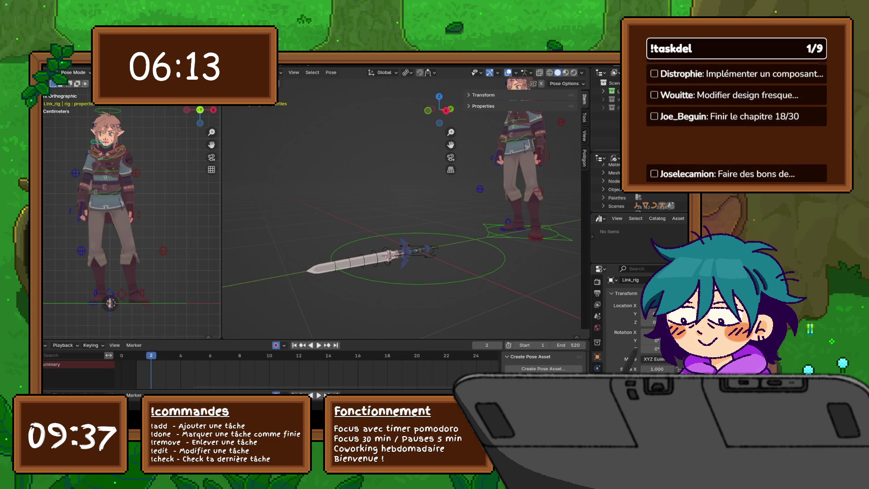
{"action": "left_click", "coordinate": [74, 73]}
{"action": "left_click", "coordinate": [74, 90]}
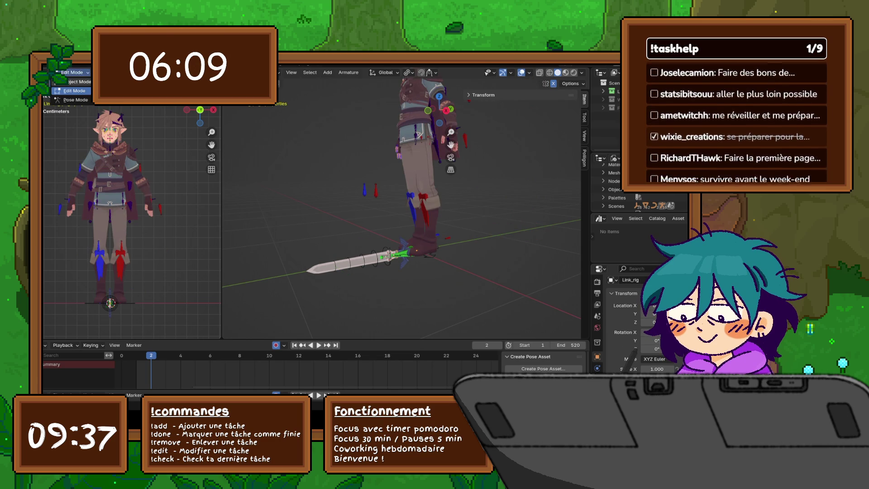
{"action": "left_click", "coordinate": [77, 81]}
{"action": "left_click", "coordinate": [75, 73]}
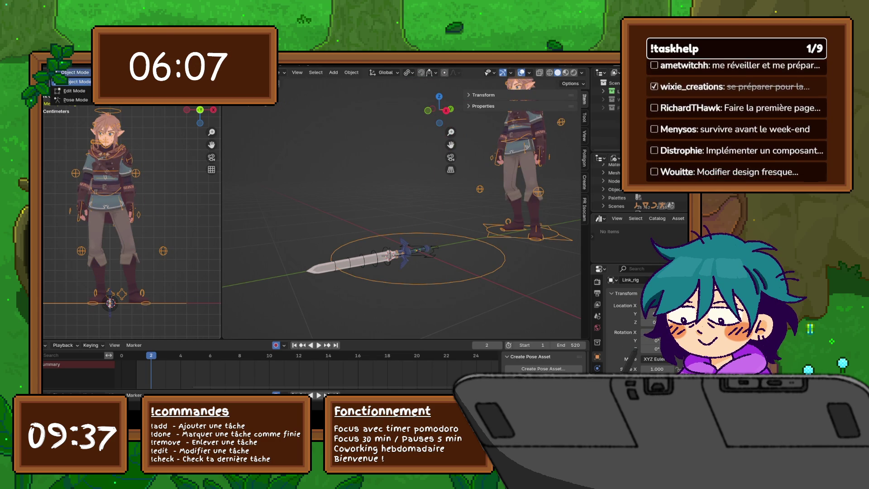
{"action": "left_click", "coordinate": [72, 91]}
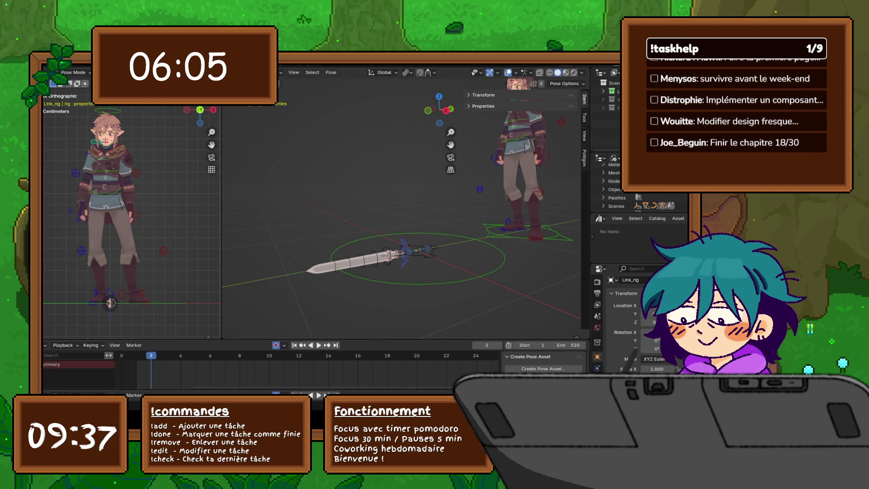
Step: Dismiss the Select menu and orbit the view to look along the sword
{"action": "left_click", "coordinate": [120, 72]}
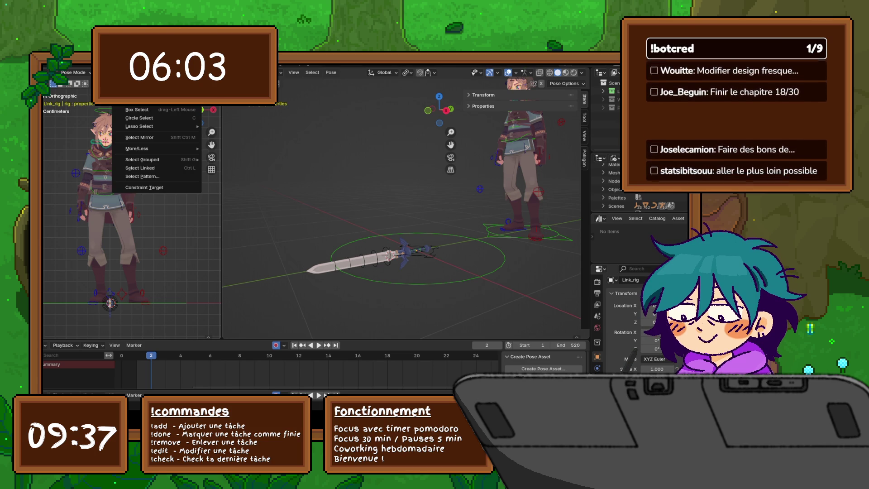
{"action": "key", "text": "Escape"}
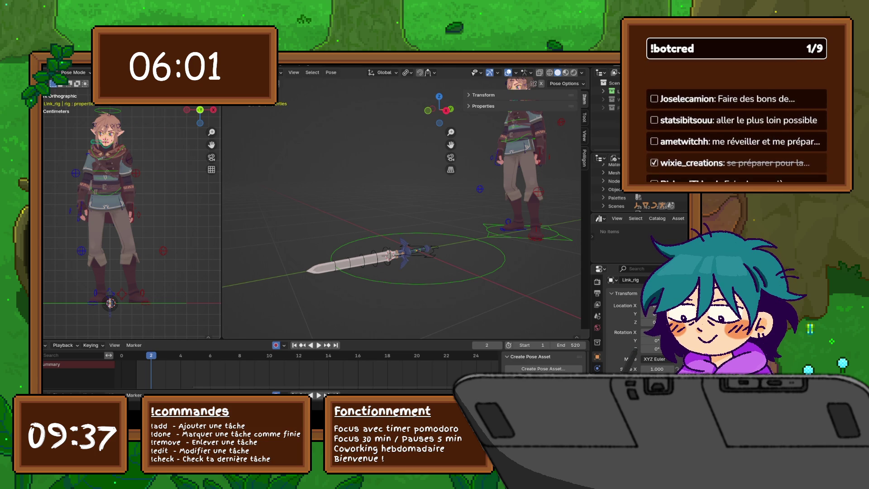
{"action": "middle_click_drag", "start_coordinate": [398, 204], "coordinate": [448, 193]}
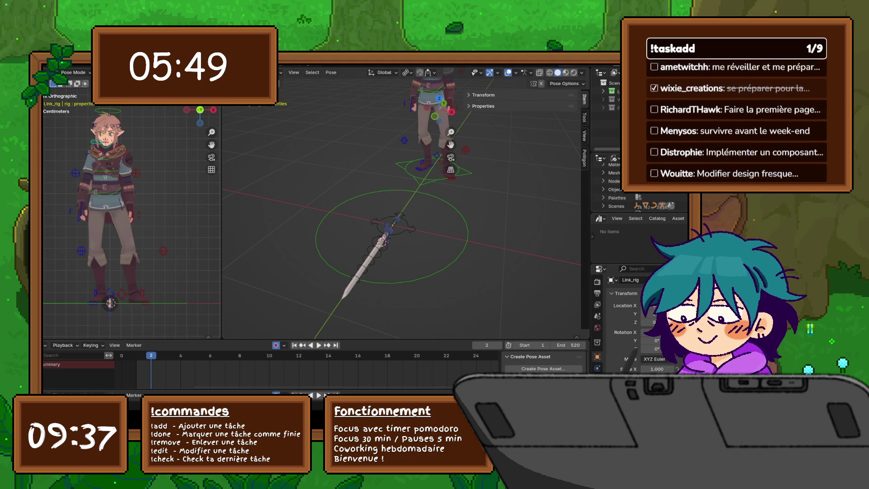
Step: Enlarge and scroll the outliner's Blender File list, then orbit to view the sword side-on
{"action": "mouse_move", "coordinate": [607, 155]}
{"action": "left_mouse_down"}
{"action": "mouse_move", "coordinate": [607, 80]}
{"action": "mouse_move", "coordinate": [607, 147]}
{"action": "left_mouse_up"}
{"action": "scroll", "coordinate": [607, 186], "scroll_direction": "down", "scroll_amount": 5}
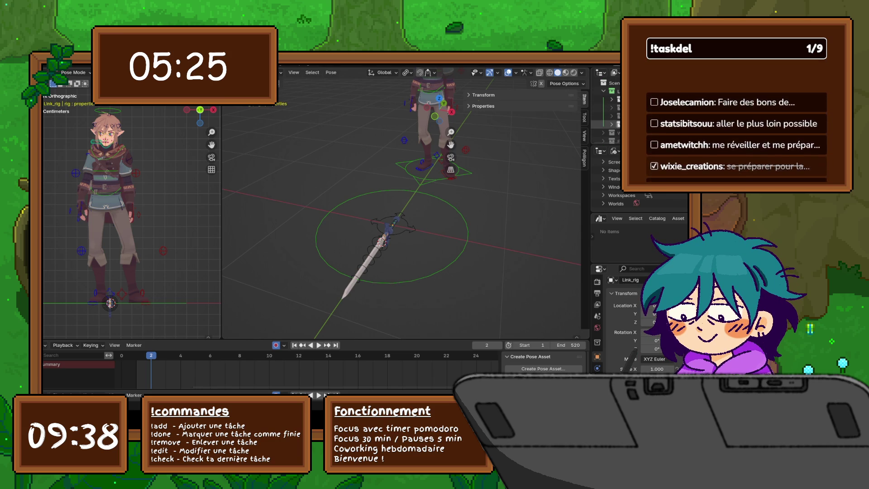
{"action": "middle_click_drag", "start_coordinate": [398, 204], "coordinate": [434, 195]}
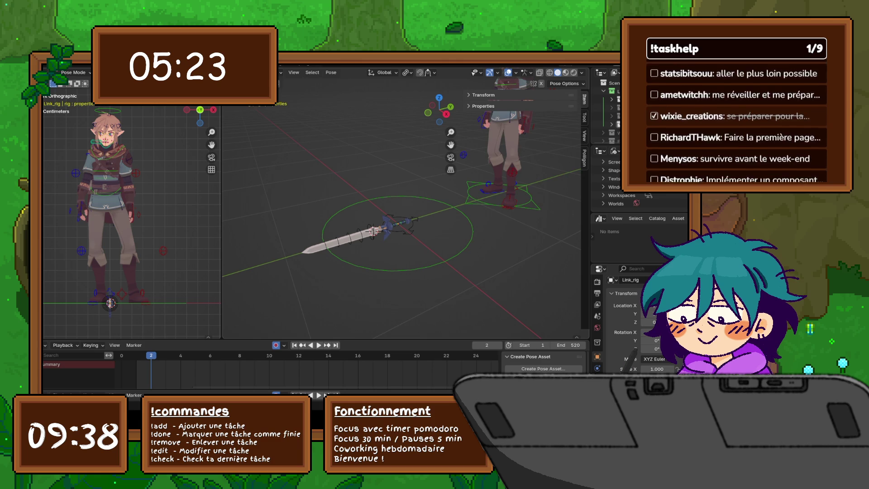
Step: Expand the Item tab's Properties panel, scroll the rig's Hide checkboxes, then switch to front view
{"action": "left_click", "coordinate": [585, 117]}
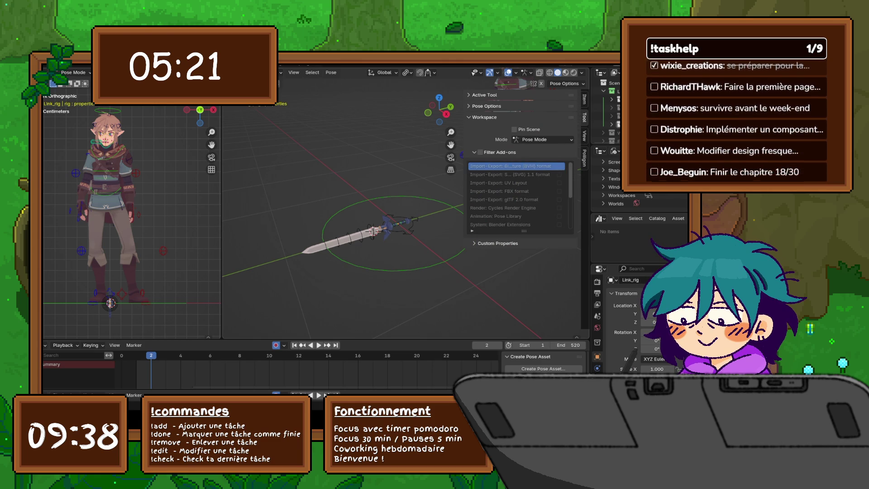
{"action": "left_click", "coordinate": [584, 99]}
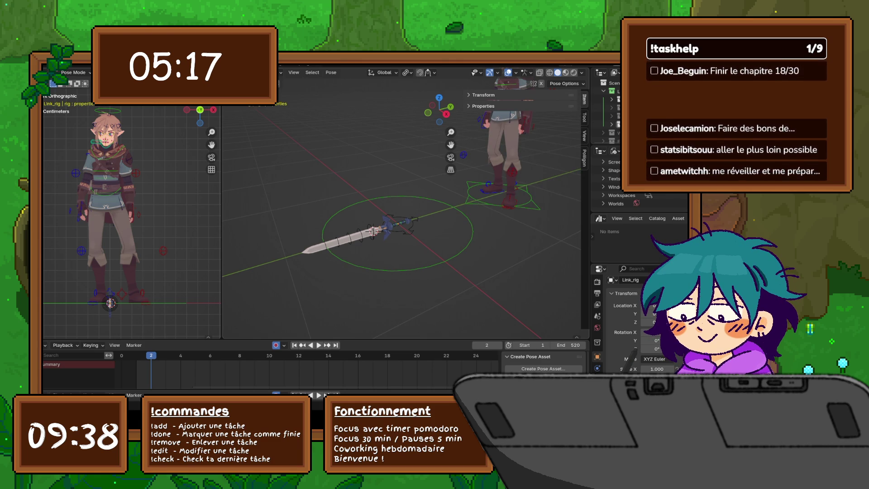
{"action": "left_click", "coordinate": [483, 94]}
{"action": "left_click", "coordinate": [483, 95]}
{"action": "left_click", "coordinate": [483, 106]}
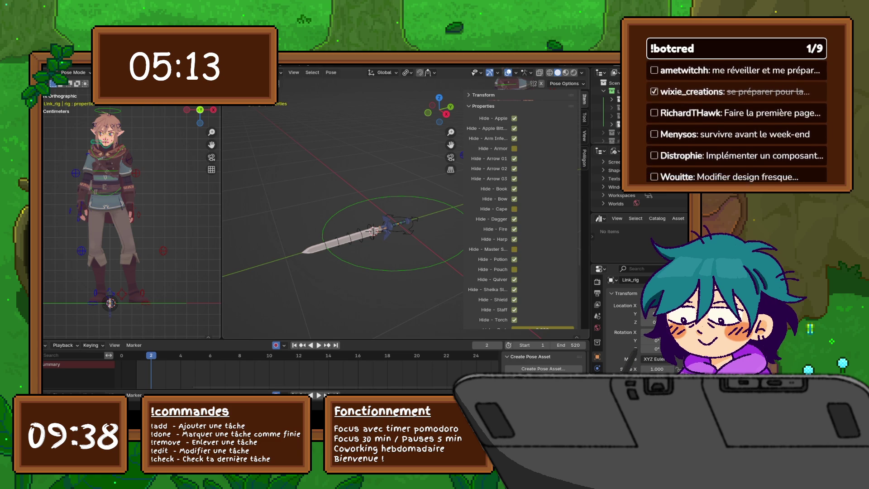
{"action": "scroll", "coordinate": [521, 208], "scroll_direction": "down", "scroll_amount": 3}
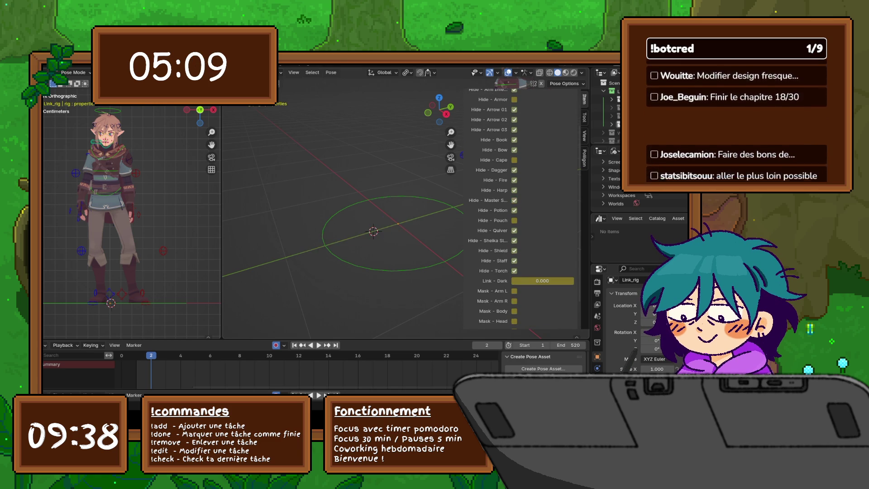
{"action": "scroll", "coordinate": [521, 208], "scroll_direction": "down", "scroll_amount": 2}
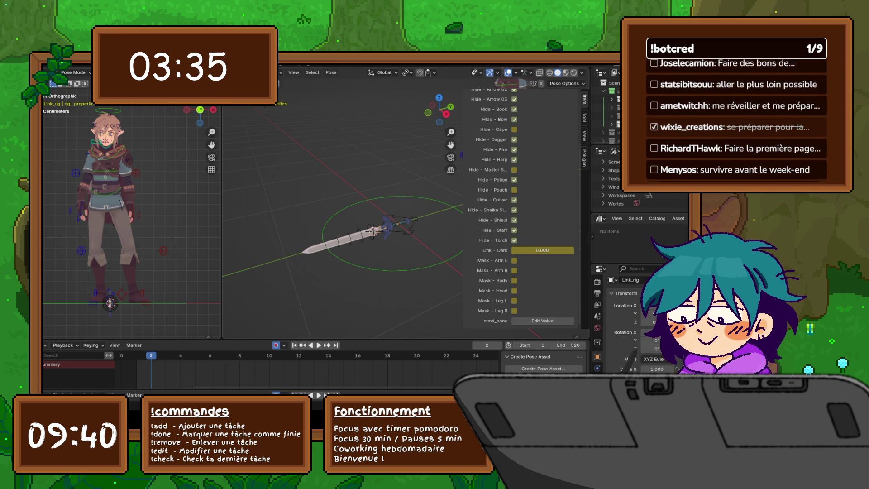
{"action": "key", "text": "KP_1"}
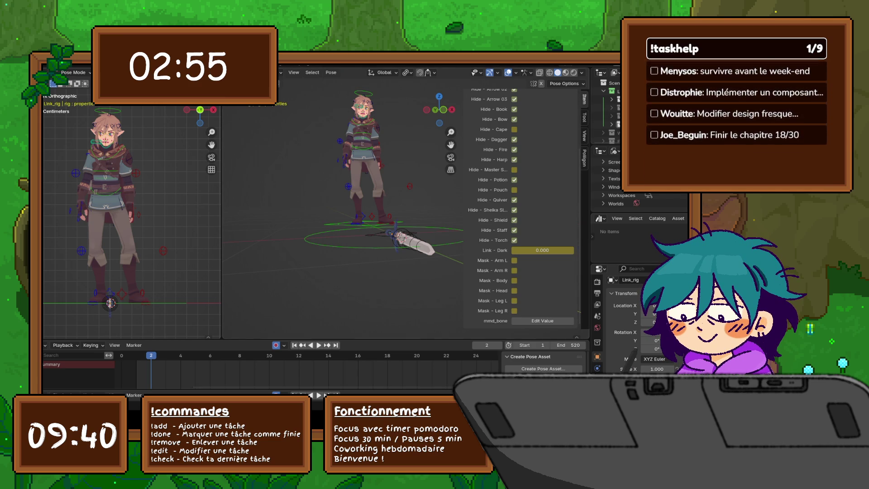
Step: Swap the sidebar's Properties panel for Transform values and frame the view on the sword bone
{"action": "scroll", "coordinate": [521, 208], "scroll_direction": "up", "scroll_amount": 5}
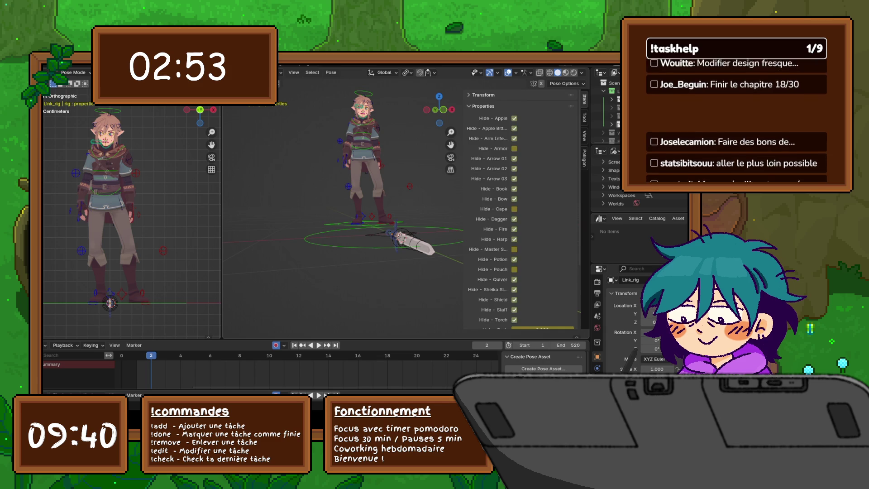
{"action": "left_click", "coordinate": [482, 106]}
{"action": "left_click", "coordinate": [484, 95]}
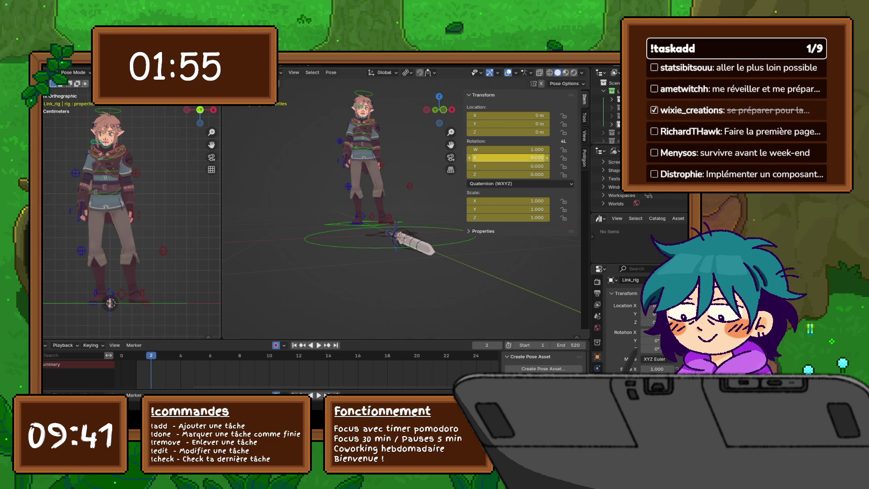
{"action": "key", "text": "KP_Decimal"}
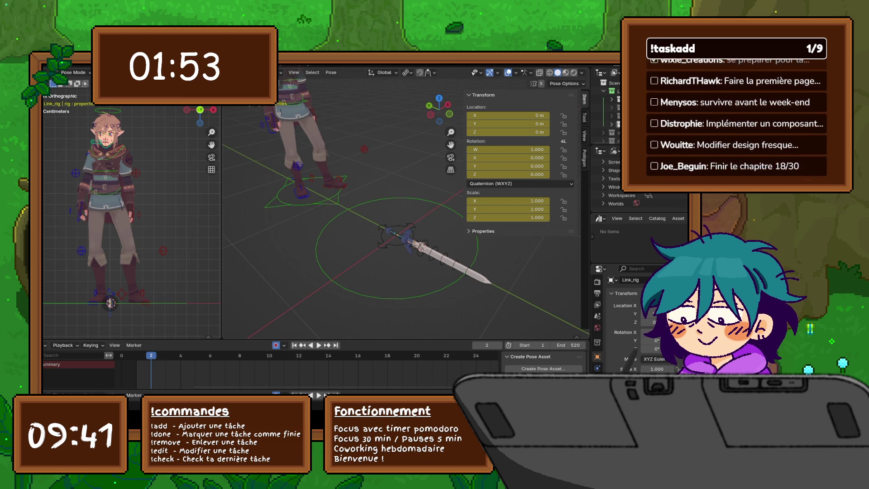
Step: Collapse the Transform panel, then zoom out and orbit until the grounded sword appears sideways
{"action": "left_click", "coordinate": [484, 95]}
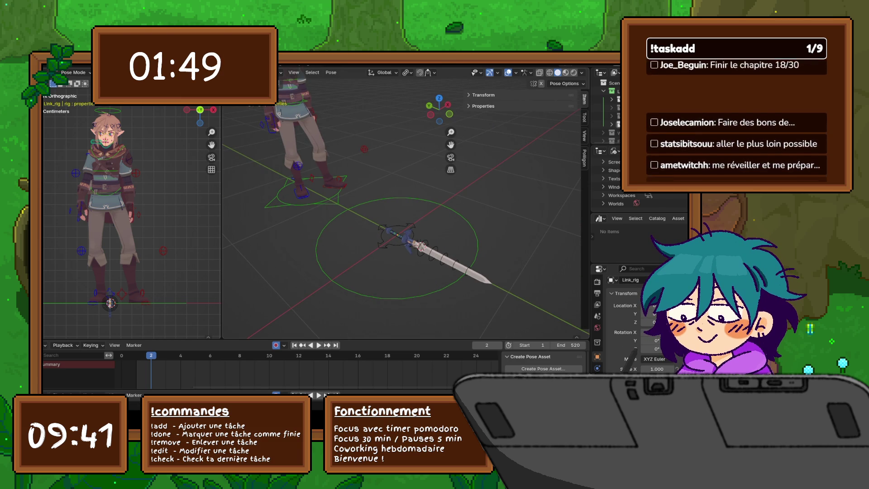
{"action": "middle_click_drag", "start_coordinate": [403, 204], "coordinate": [412, 195]}
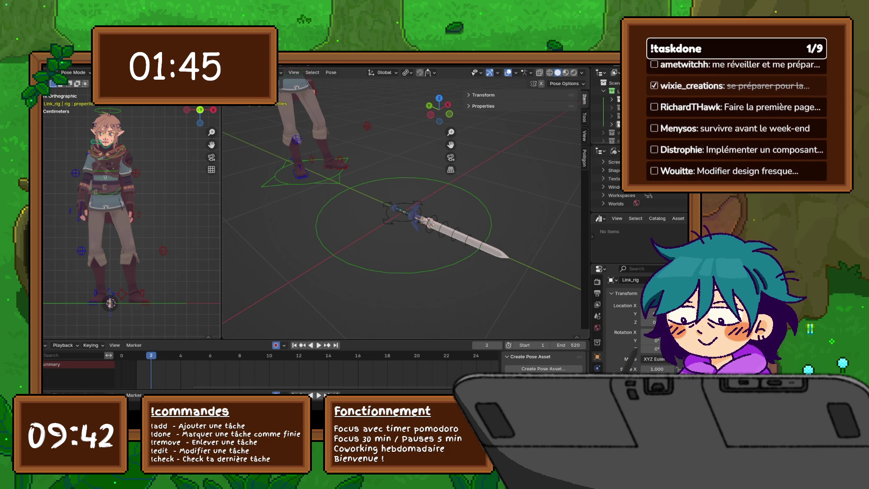
{"action": "middle_click_drag", "start_coordinate": [403, 204], "coordinate": [428, 197]}
{"action": "key", "text": "KP_1"}
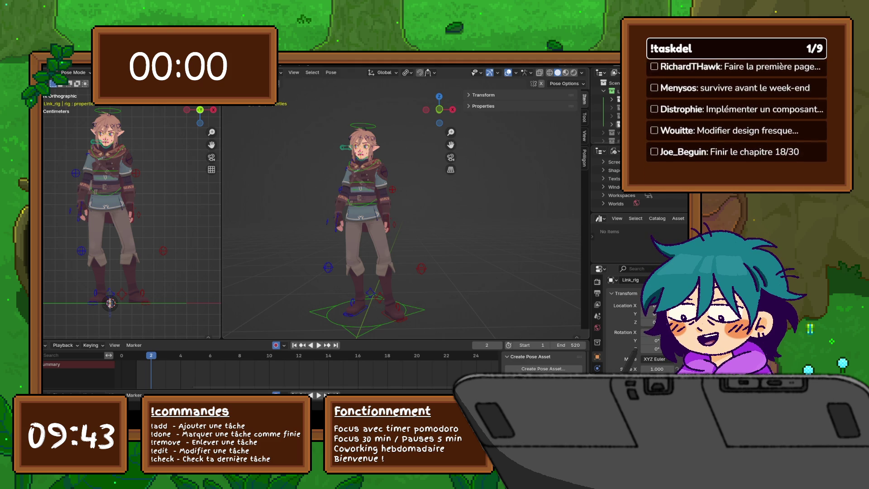
{"action": "scroll", "coordinate": [403, 203], "scroll_direction": "down", "scroll_amount": 3}
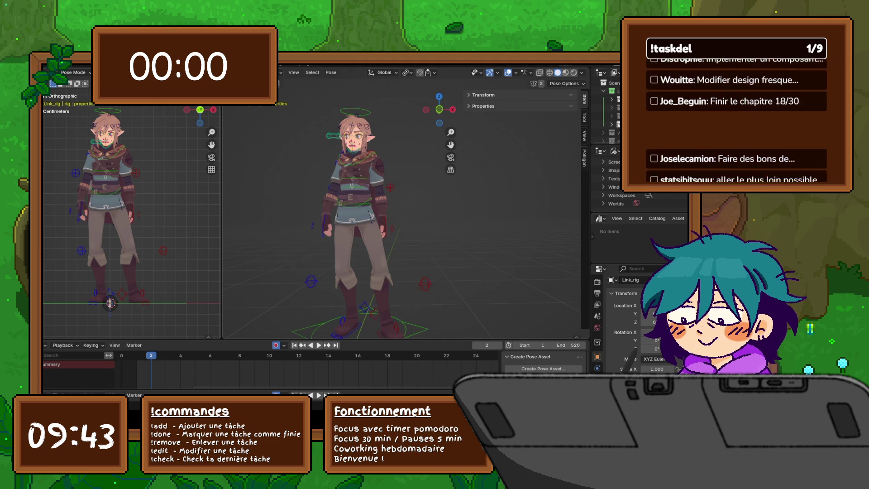
{"action": "middle_click_drag", "start_coordinate": [398, 203], "coordinate": [371, 204]}
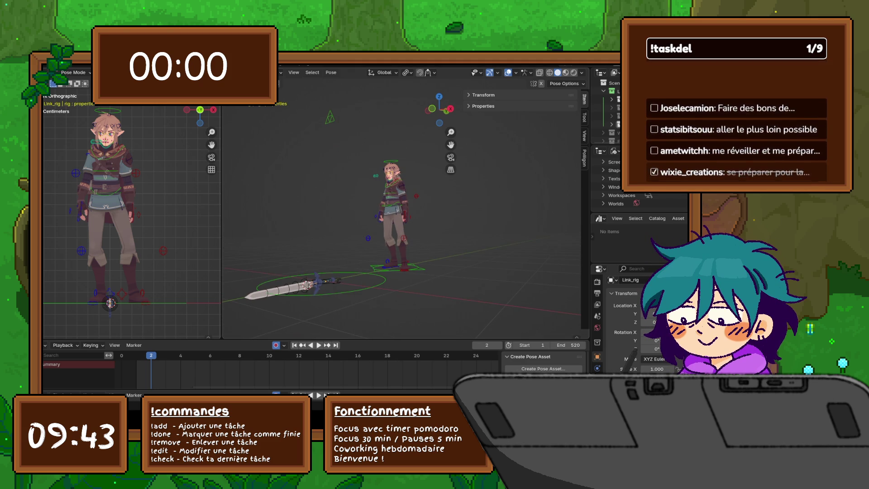